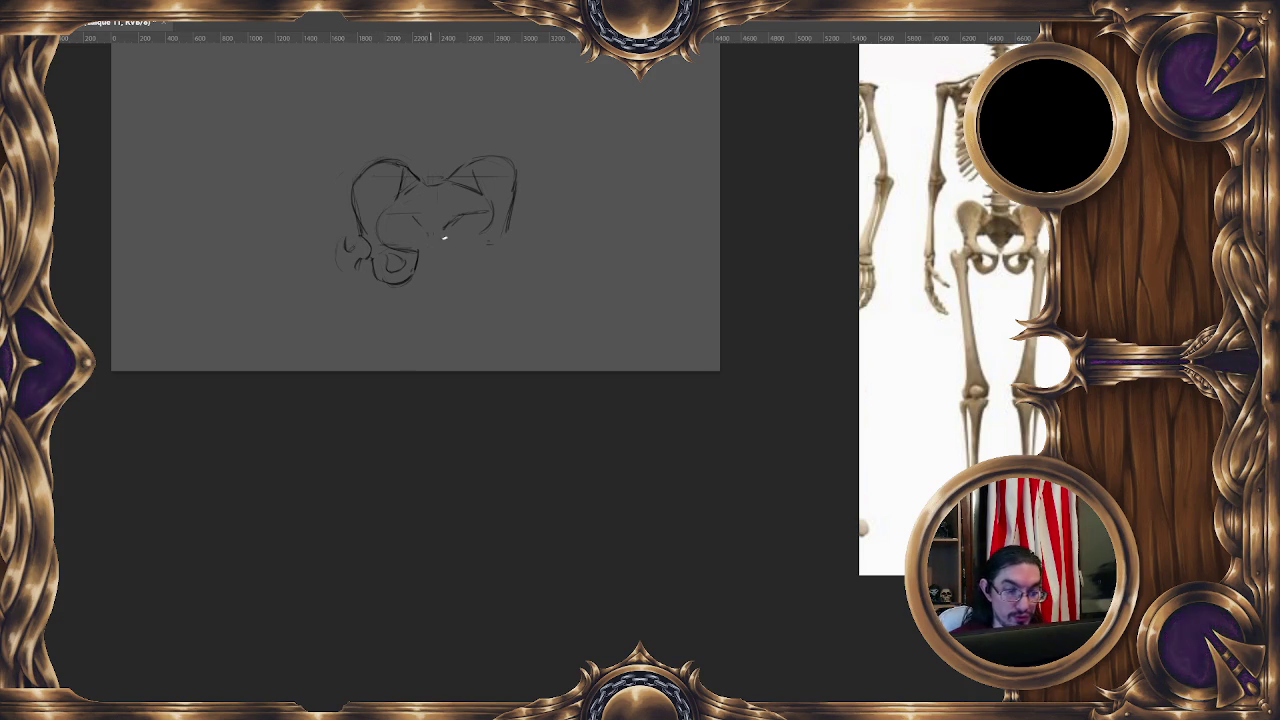
# - Shift the view of the rough pelvis sketch slightly up and left
pyautogui.moveTo(514, 269); pyautogui.dragTo(491, 255)
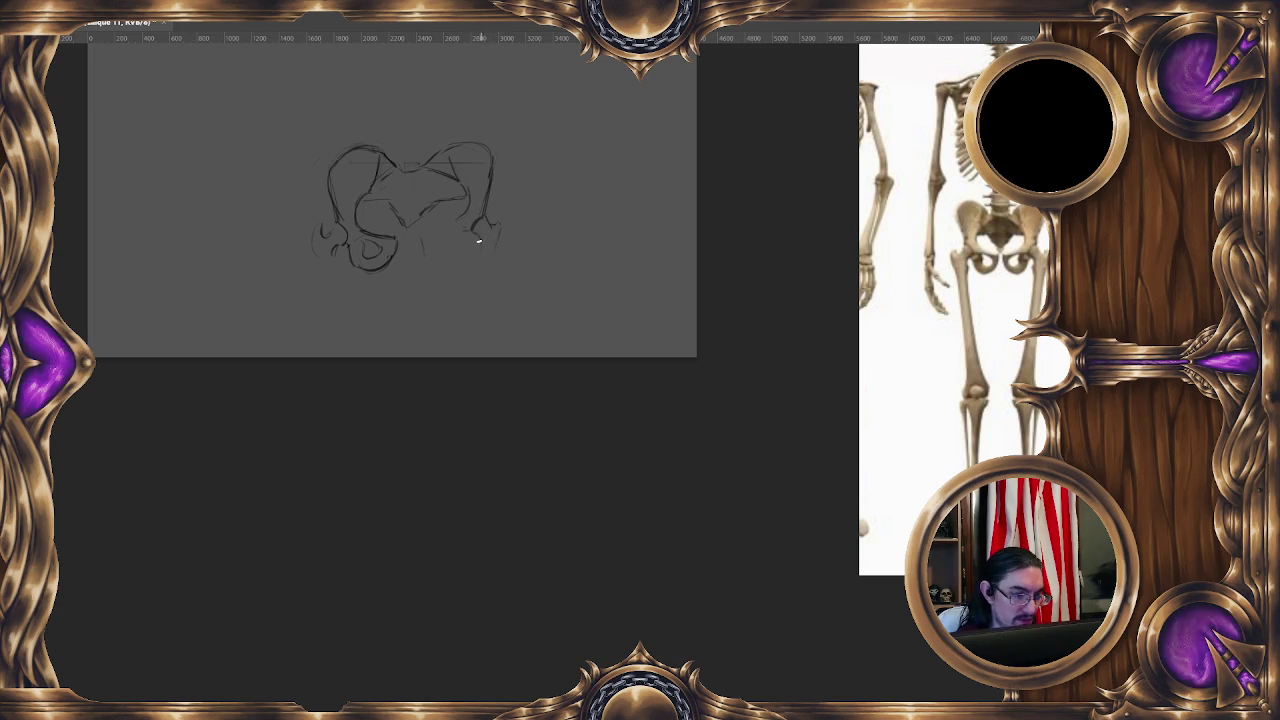
# - Draw femur shaft lines running down from both hips of the pelvis sketch
pyautogui.moveTo(488, 262); pyautogui.dragTo(481, 286)
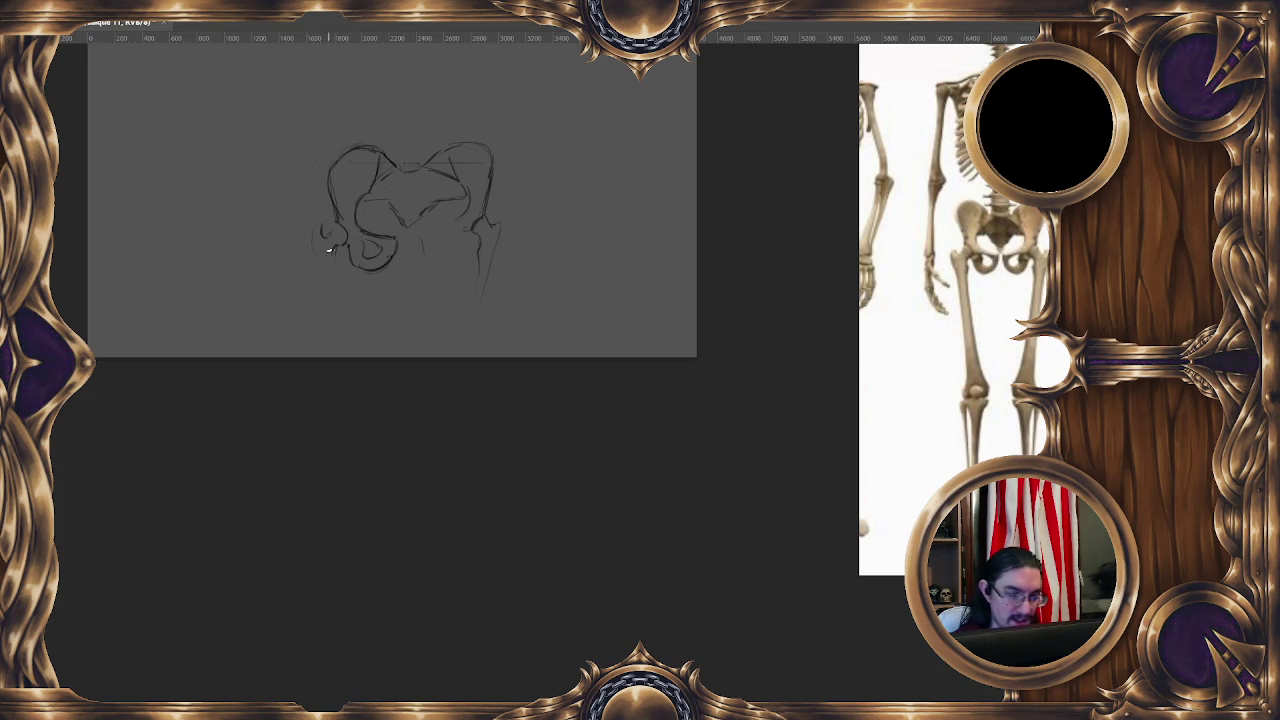
pyautogui.moveTo(313, 231); pyautogui.dragTo(318, 264)
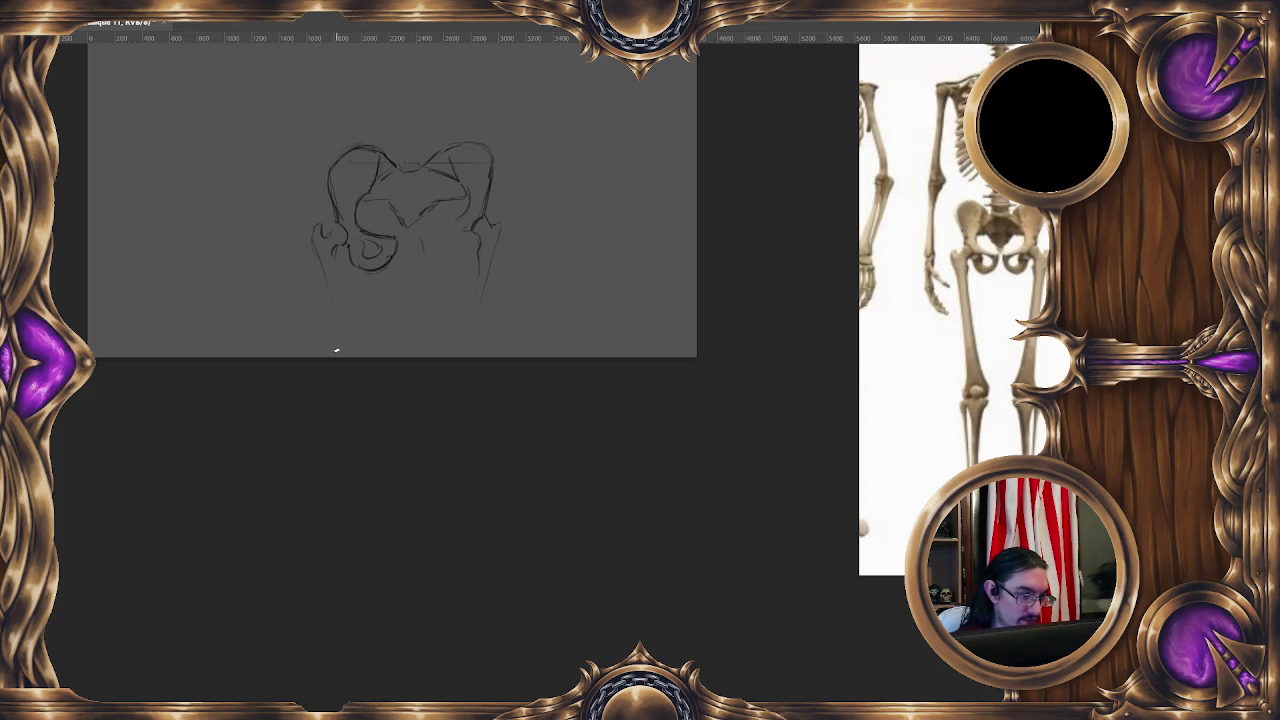
pyautogui.moveTo(333, 260); pyautogui.dragTo(348, 300)
pyautogui.moveTo(480, 256); pyautogui.dragTo(474, 307)
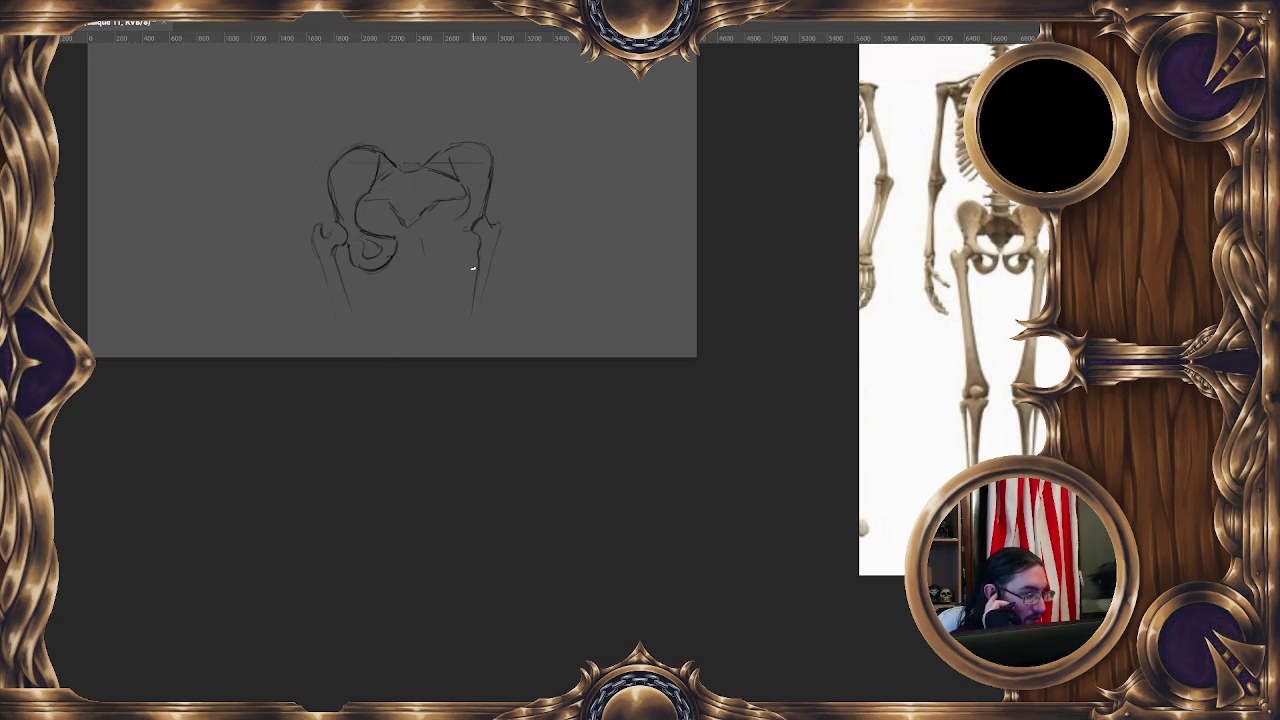
pyautogui.moveTo(394, 210); pyautogui.dragTo(407, 227)
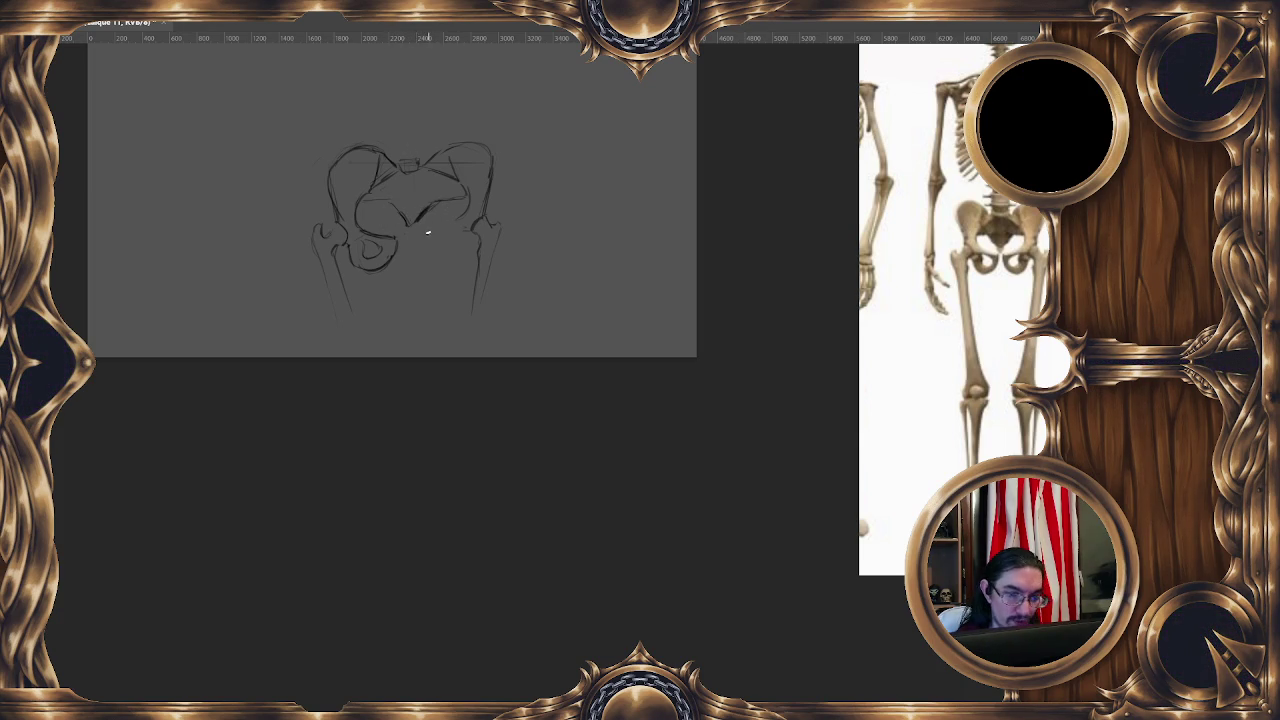
# - Darken the lower-right lines, define both oval openings, and firm up the left wing's top
pyautogui.moveTo(425, 234)
pyautogui.mouseDown()
pyautogui.moveTo(466, 229)
pyautogui.moveTo(426, 262)
pyautogui.moveTo(444, 264)
pyautogui.mouseUp()
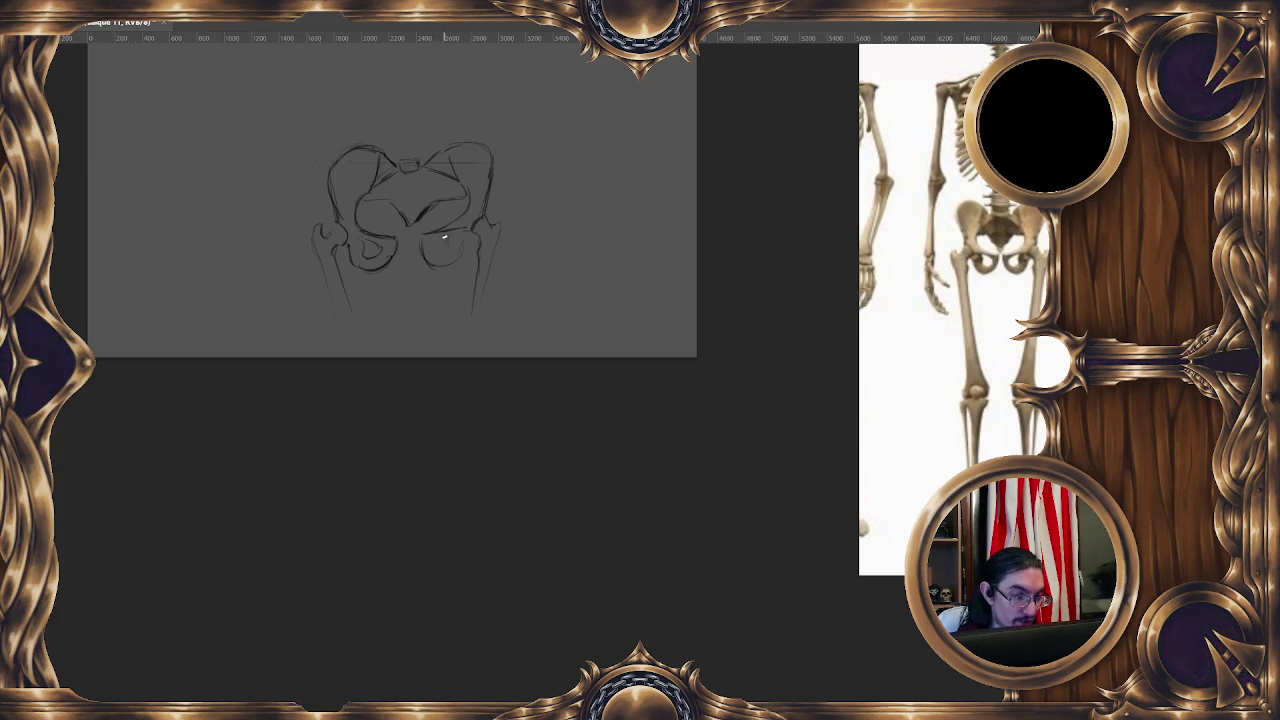
pyautogui.moveTo(432, 244); pyautogui.dragTo(450, 252)
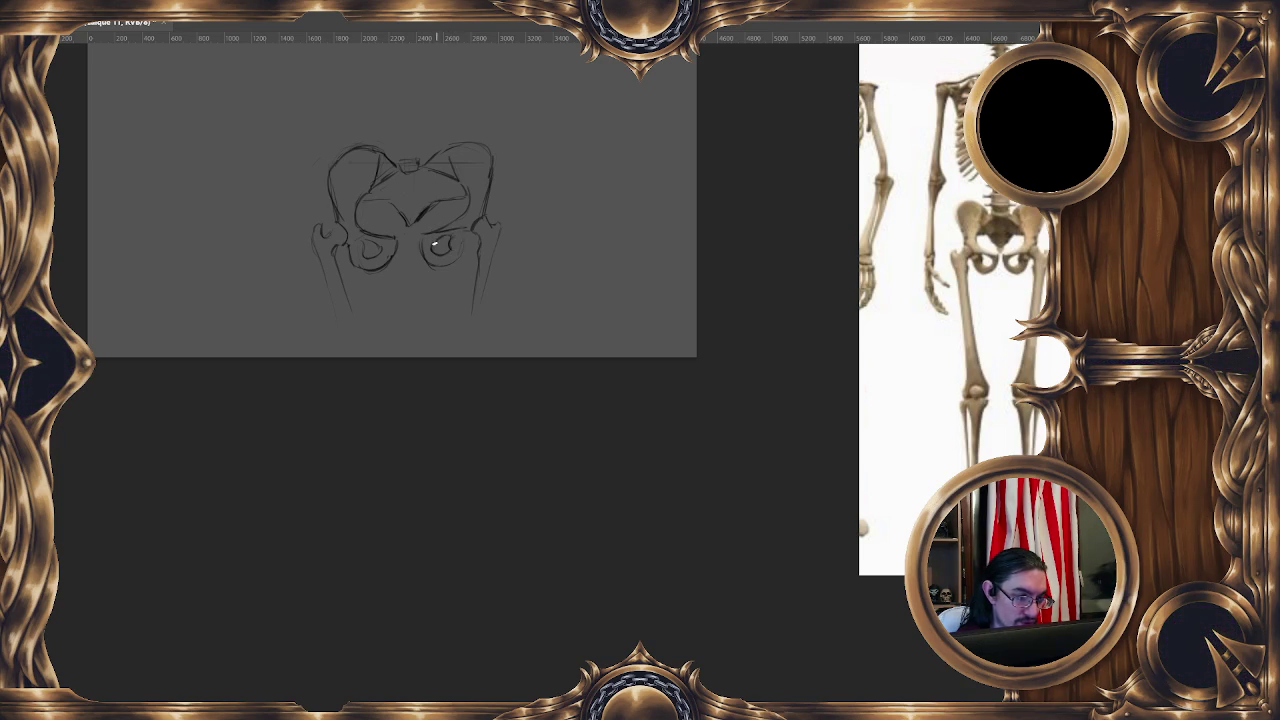
pyautogui.moveTo(428, 246); pyautogui.dragTo(444, 252)
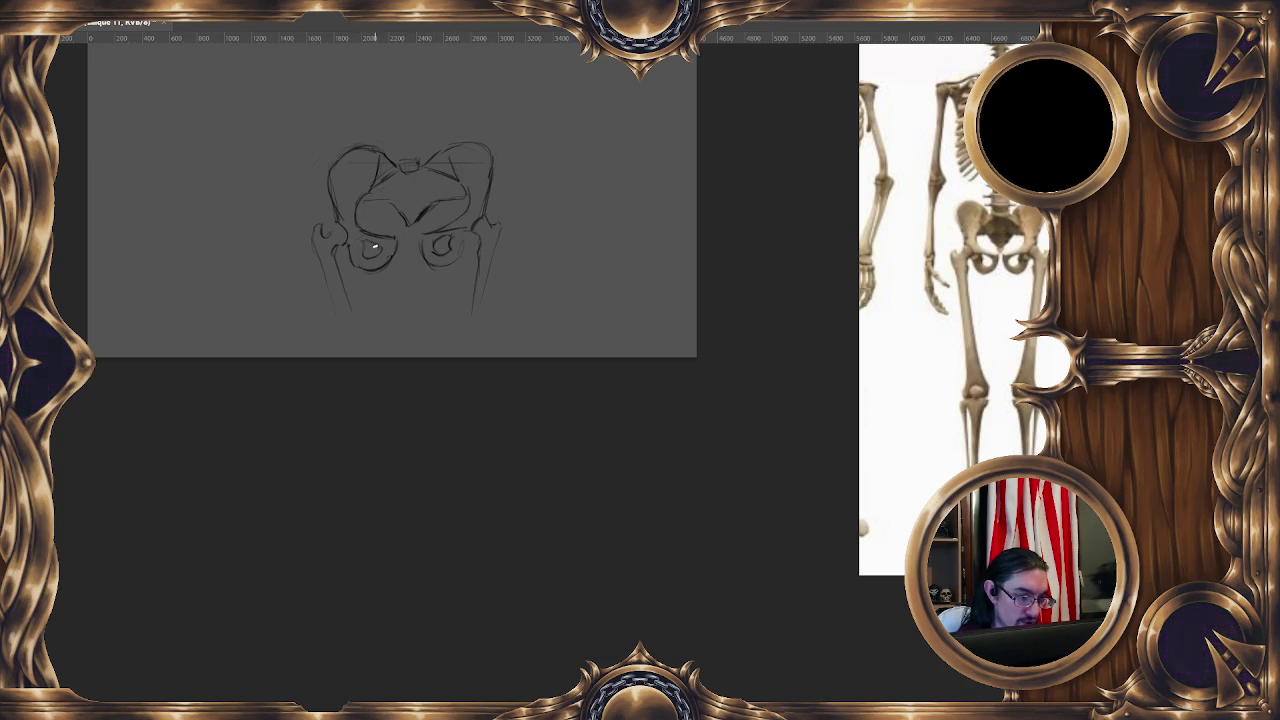
pyautogui.moveTo(358, 240); pyautogui.dragTo(348, 250)
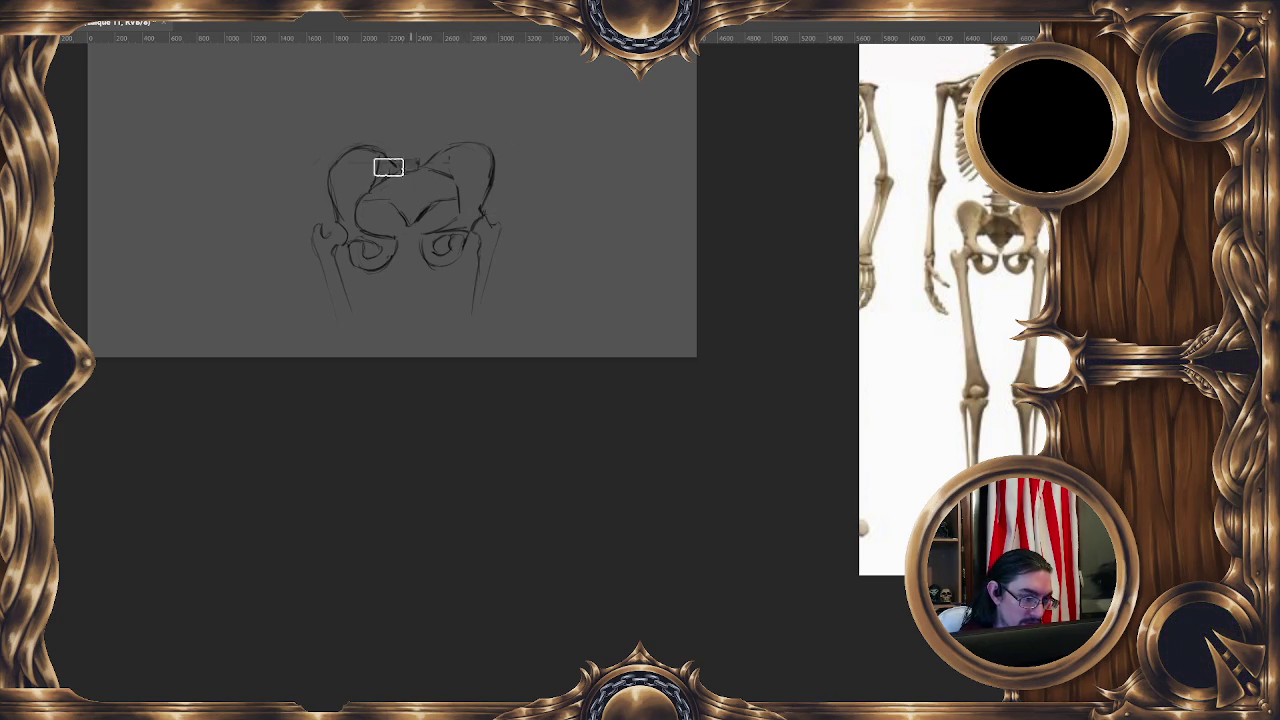
pyautogui.moveTo(330, 190); pyautogui.dragTo(368, 148)
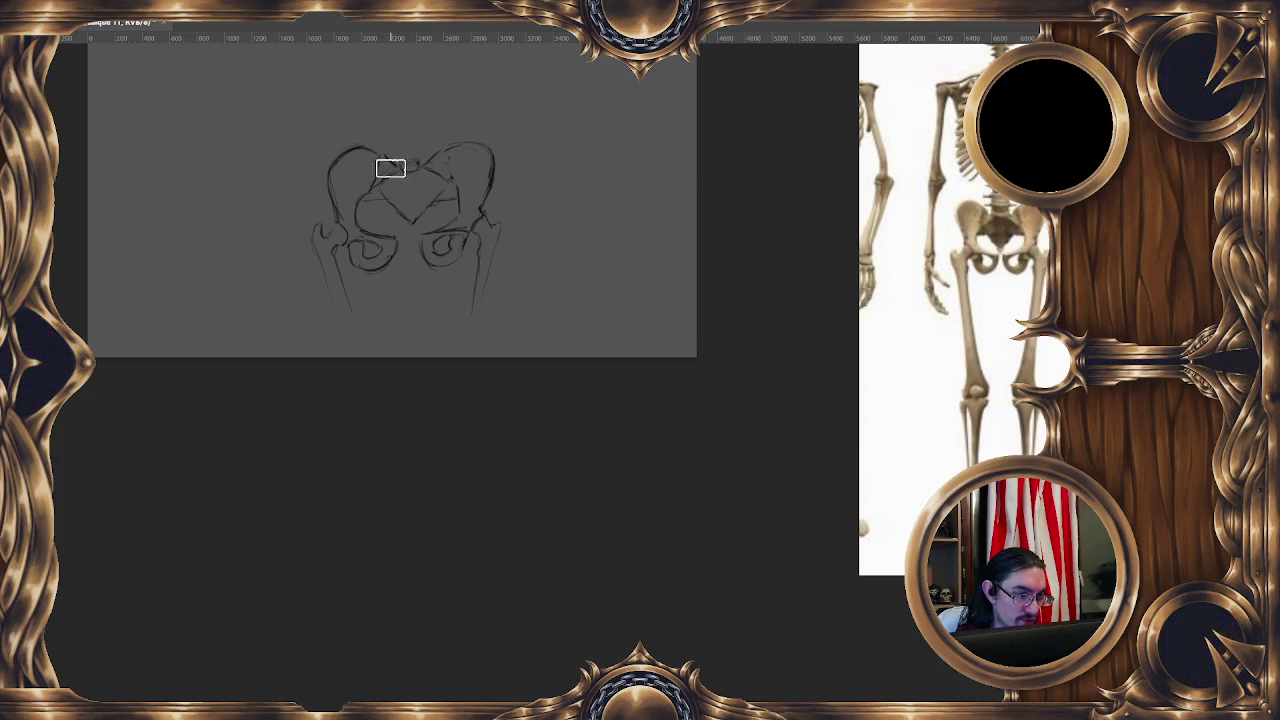
# - Darken the pelvis top, set the brush to 57 px, and hatch shading into the sacrum
pyautogui.moveTo(388, 172); pyautogui.dragTo(386, 165)
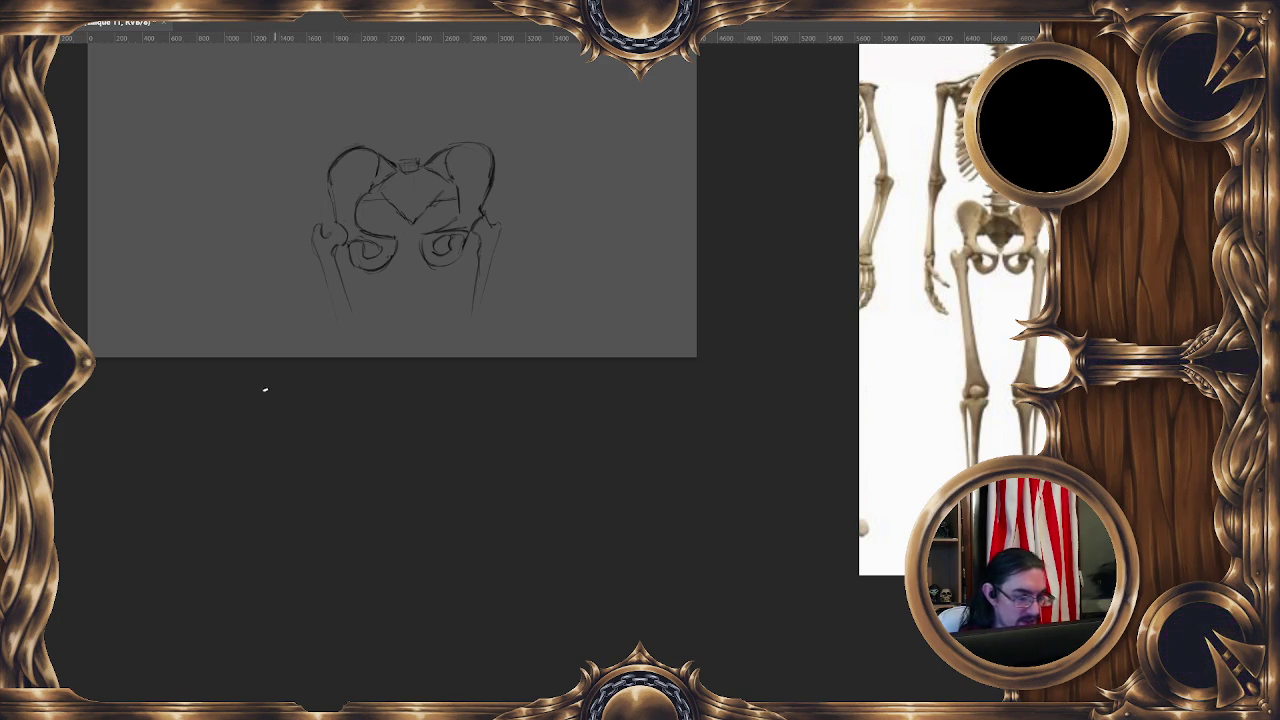
pyautogui.moveTo(505, 219); pyautogui.dragTo(499, 208)
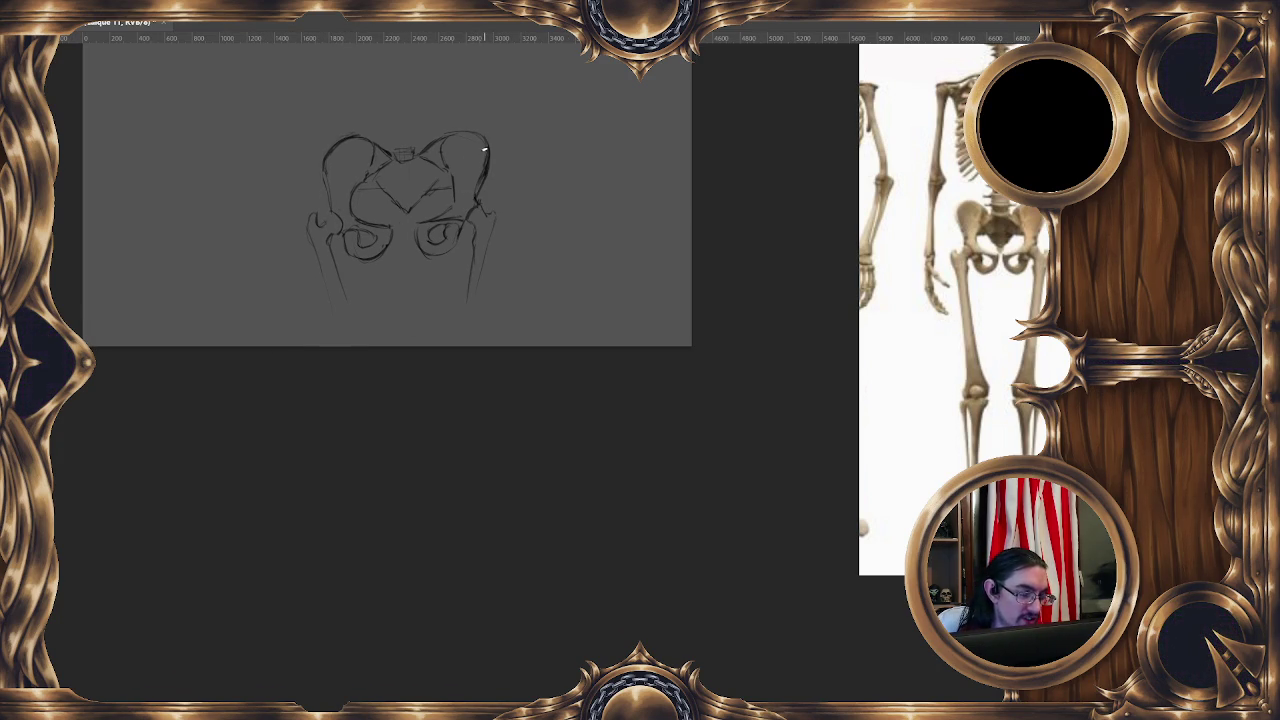
pyautogui.moveTo(481, 206); pyautogui.dragTo(497, 206)
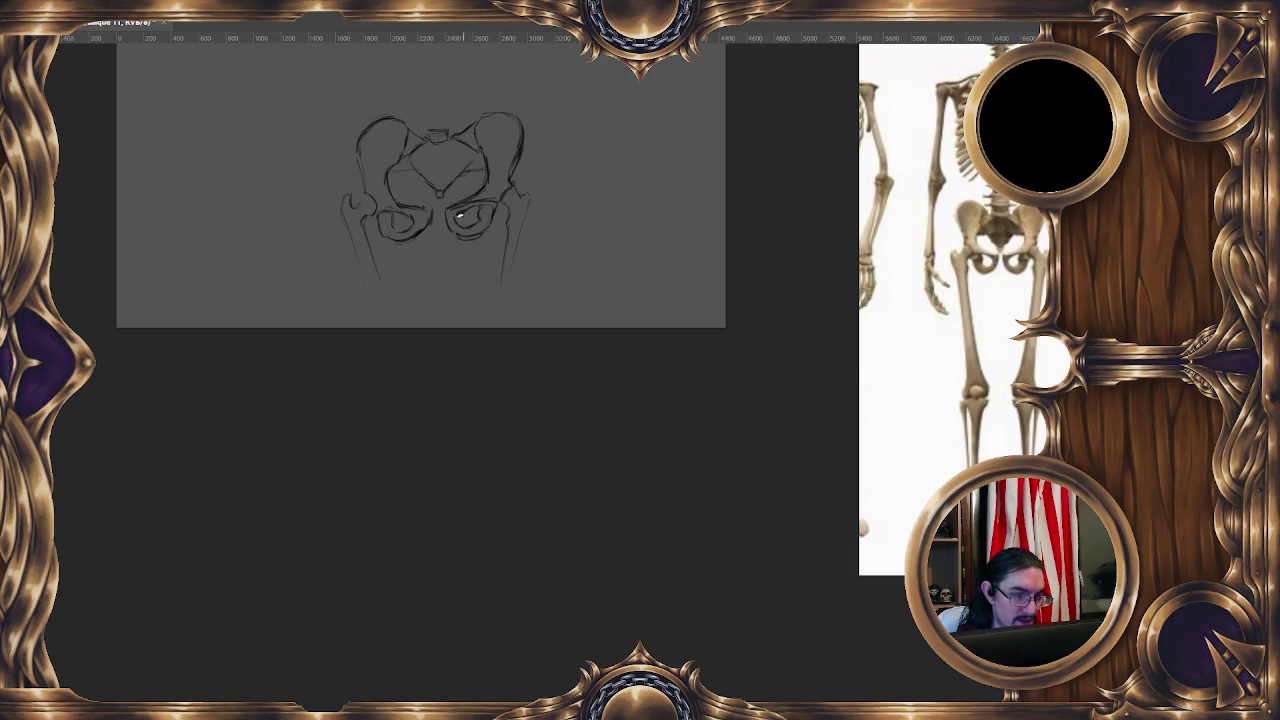
pyautogui.moveTo(472, 194); pyautogui.dragTo(457, 204)
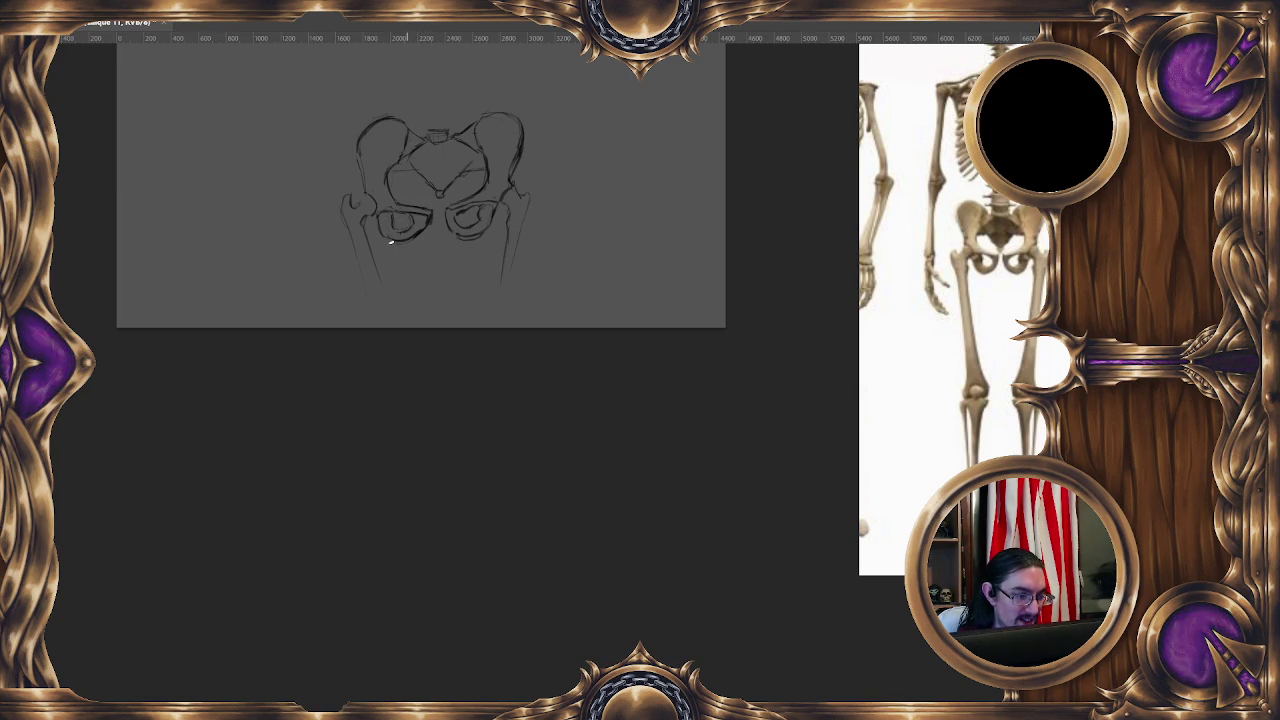
pyautogui.moveTo(482, 352); pyautogui.dragTo(452, 400)
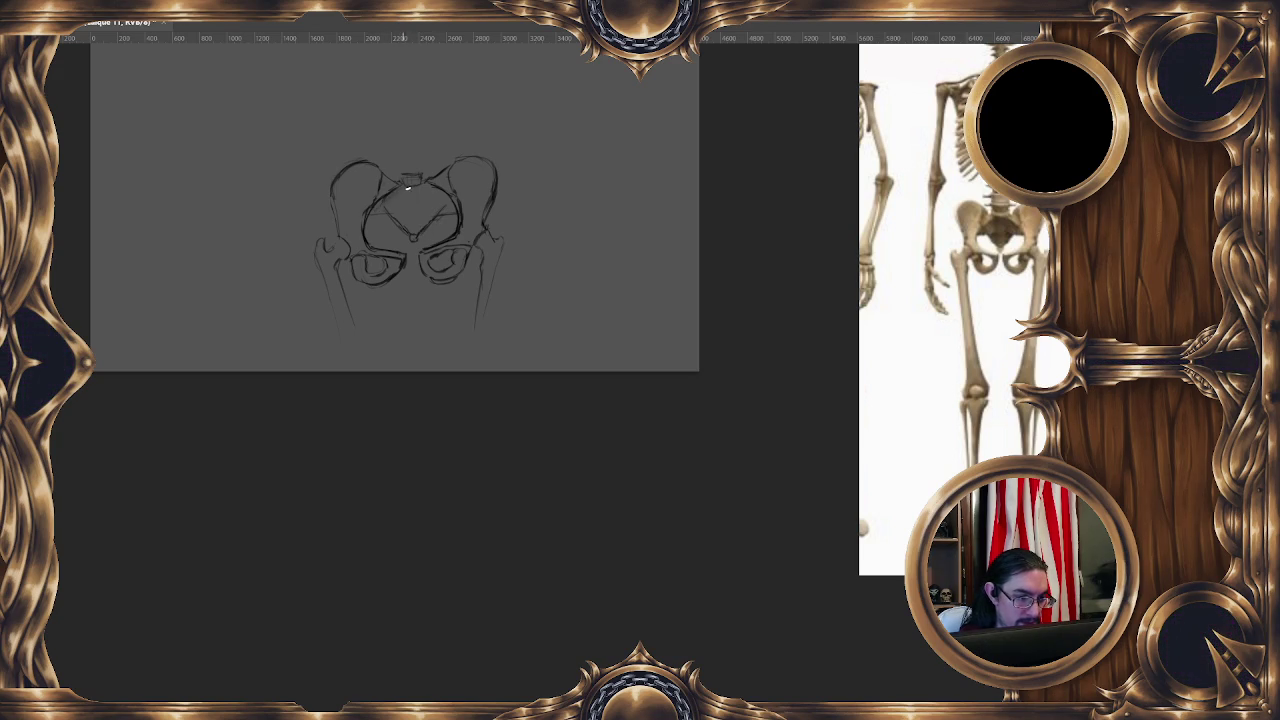
pyautogui.moveTo(392, 212); pyautogui.dragTo(437, 193)
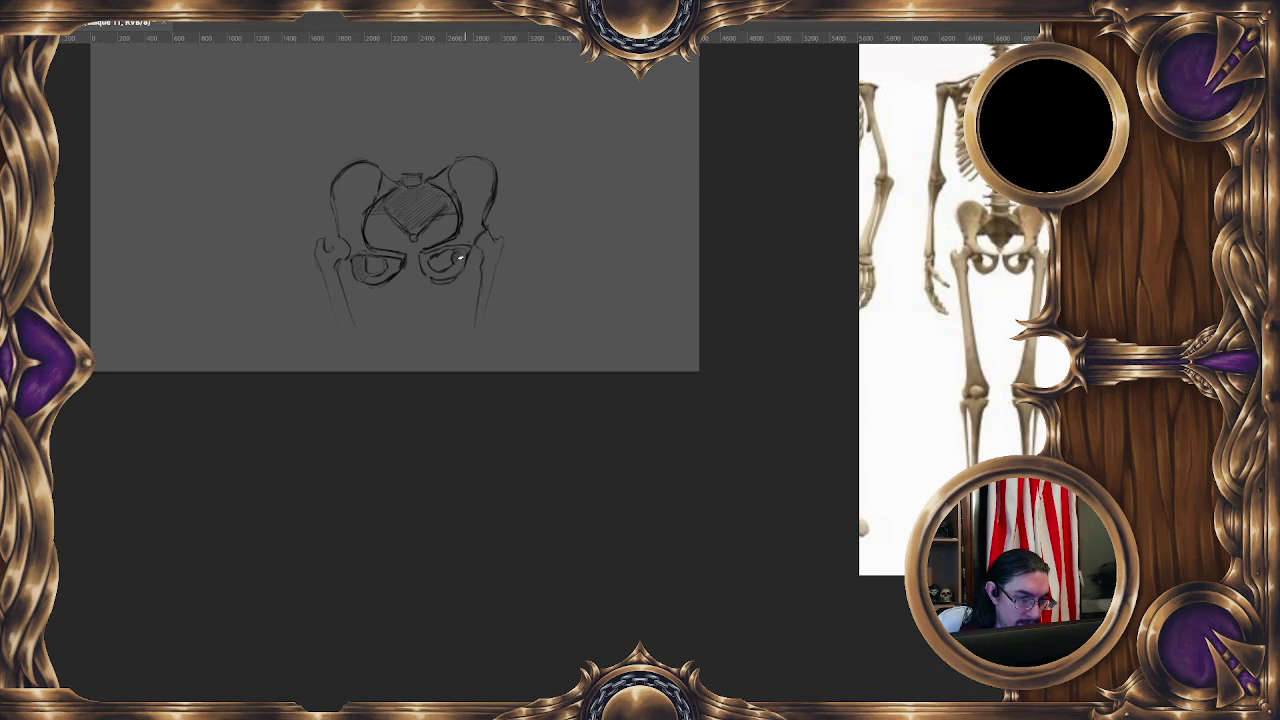
# - Warp the pelvis sketch slightly, bending its top upward
pyautogui.hotkey('ctrl', '-')
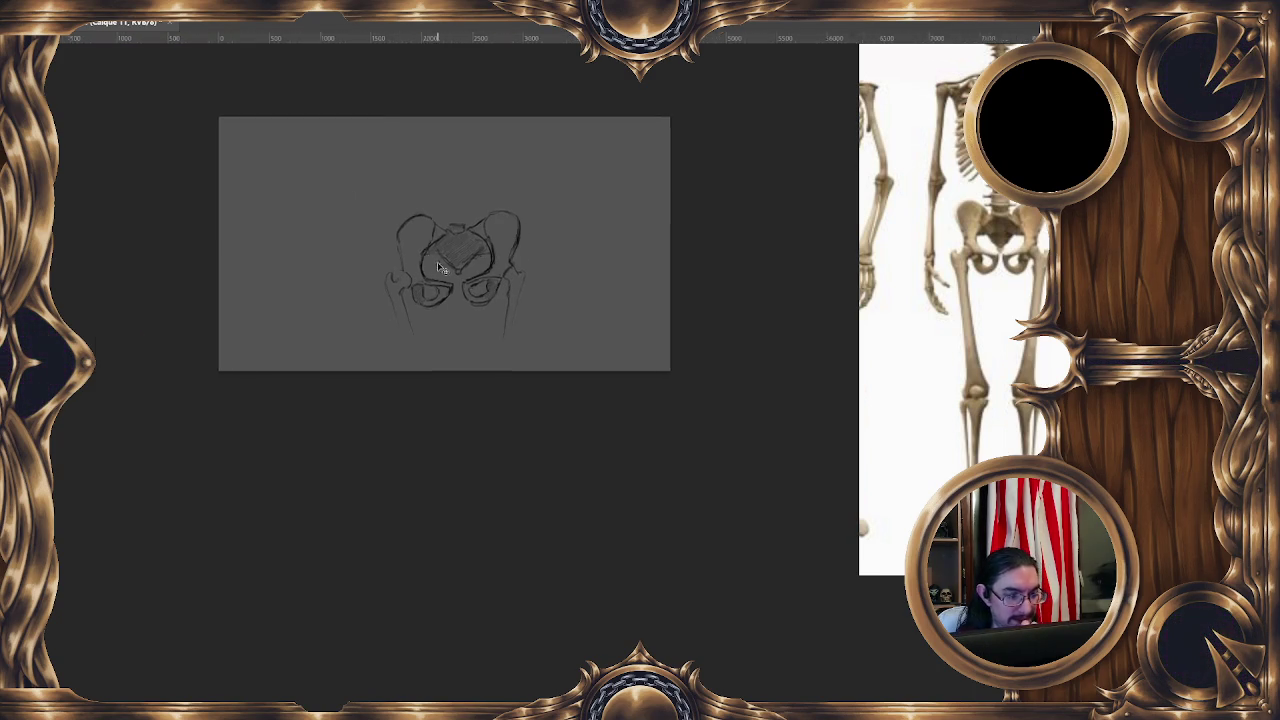
pyautogui.hotkey('ctrl', '+')
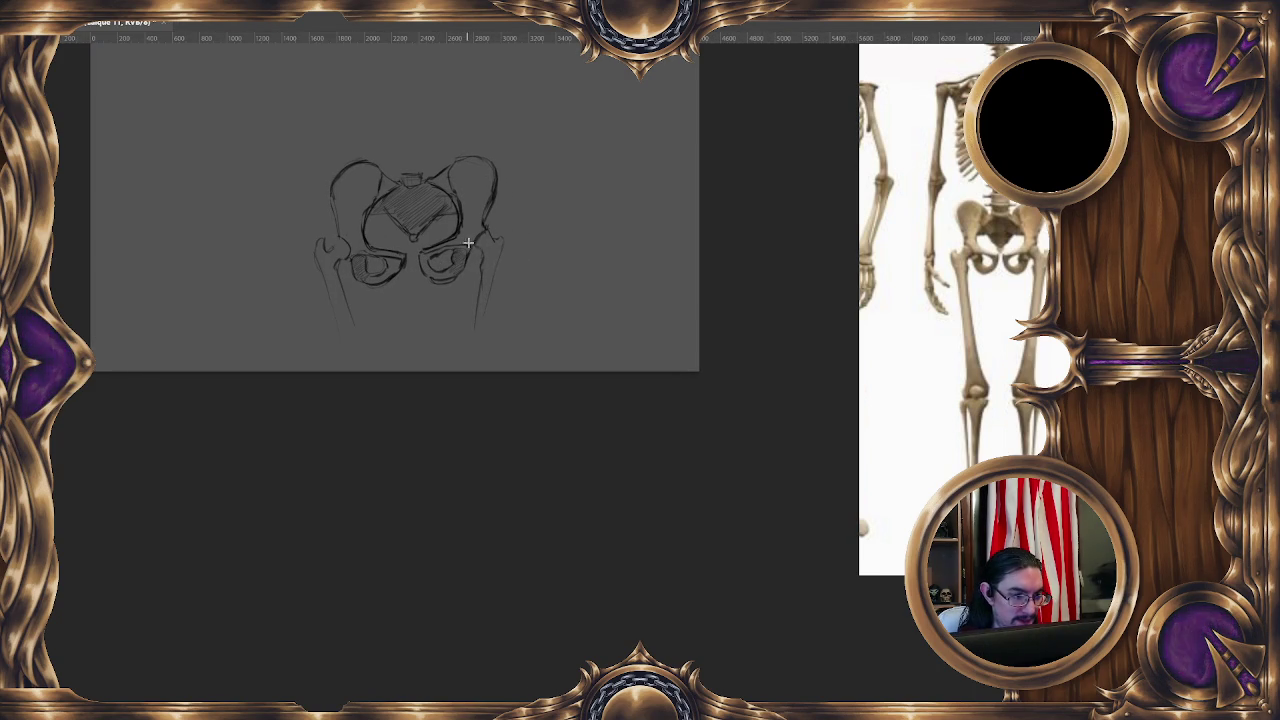
pyautogui.rightClick(382, 167)
pyautogui.click(440, 295)
pyautogui.rightClick(448, 228)
pyautogui.click(530, 320)
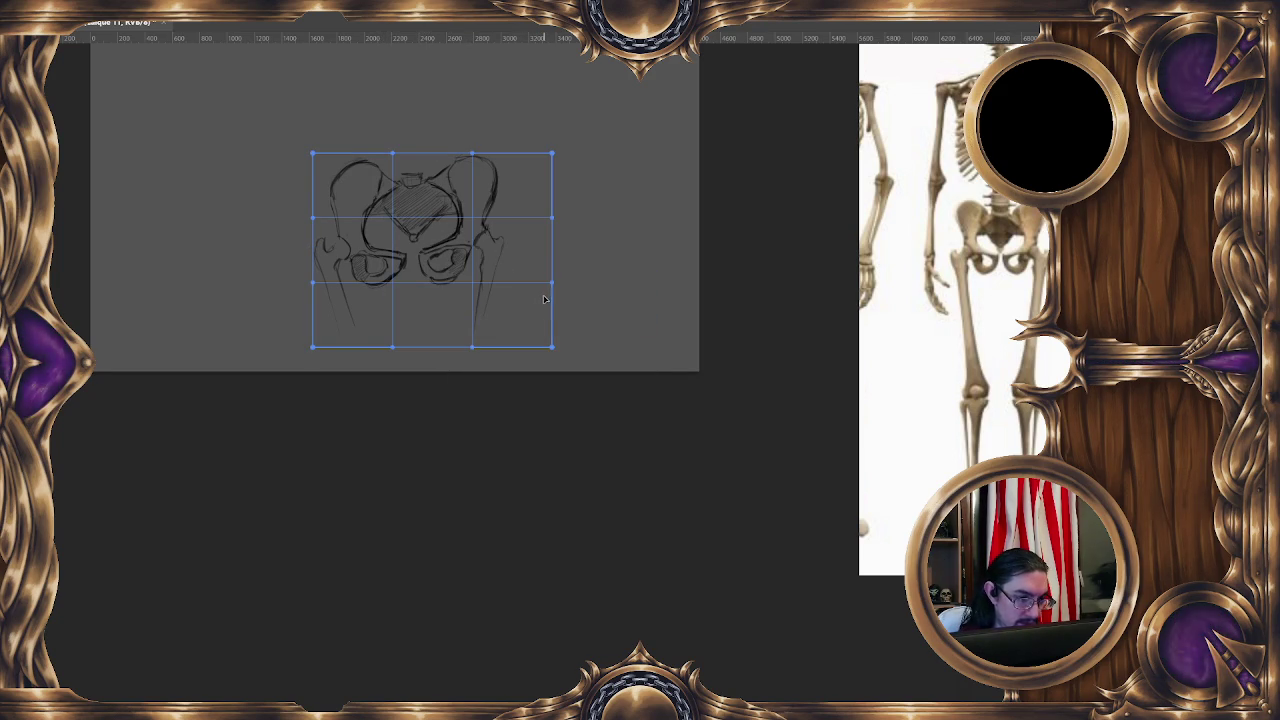
pyautogui.moveTo(414, 200); pyautogui.dragTo(416, 212)
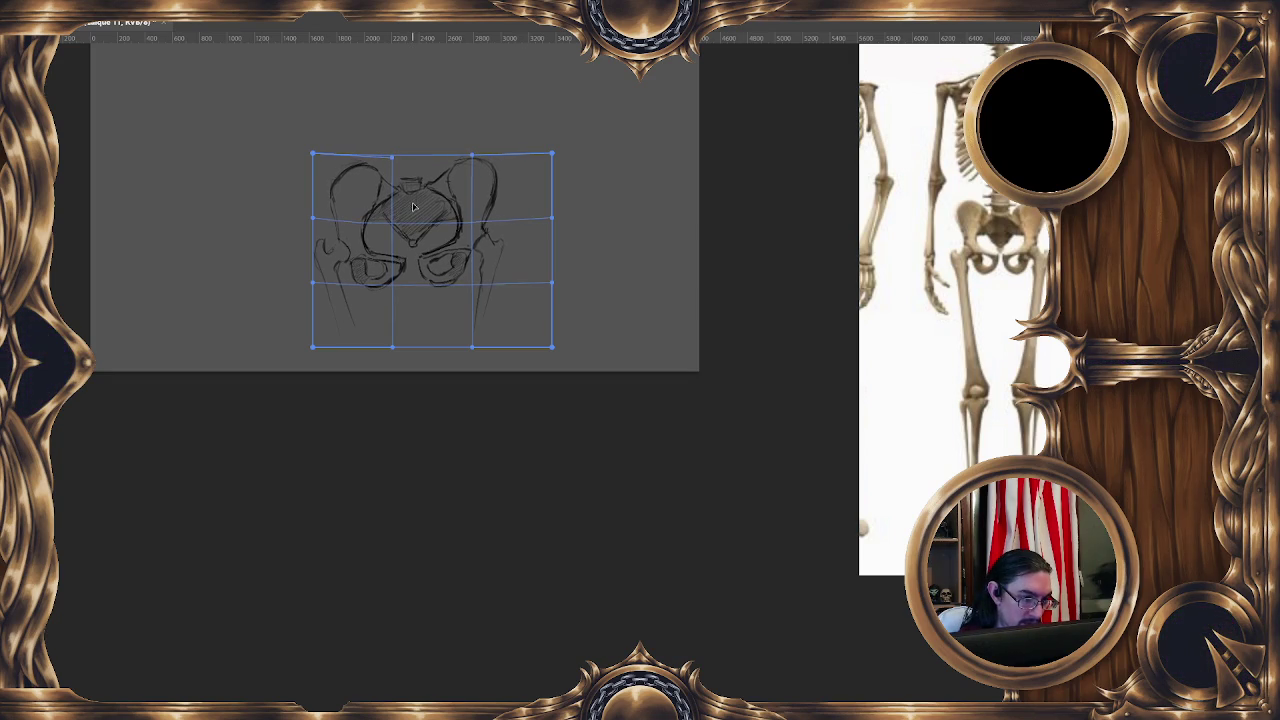
pyautogui.press('Return')
# - Shrink the sketch to about 1062 × 606 px and move it toward the top-right corner
pyautogui.rightClick(455, 229)
pyautogui.click(530, 366)
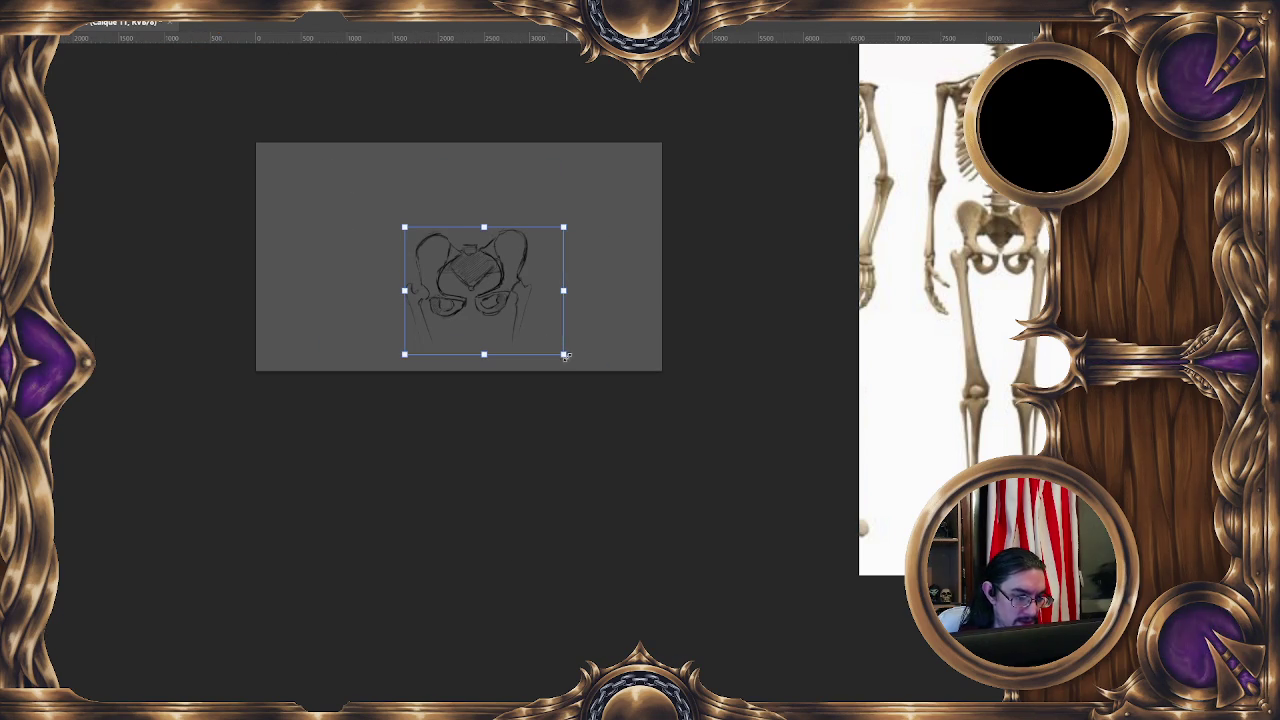
pyautogui.moveTo(564, 355); pyautogui.dragTo(472, 305)
pyautogui.moveTo(442, 258); pyautogui.dragTo(309, 185)
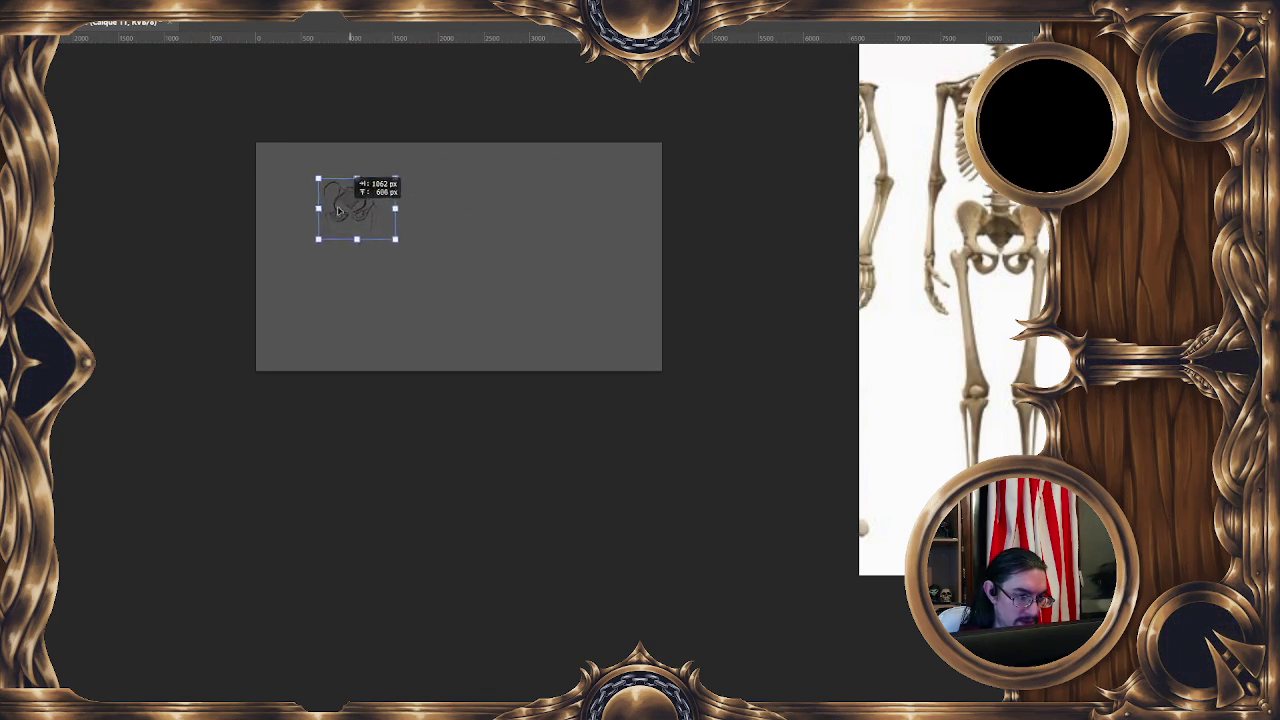
pyautogui.press('Return')
pyautogui.hscroll(-5, 884, 256)
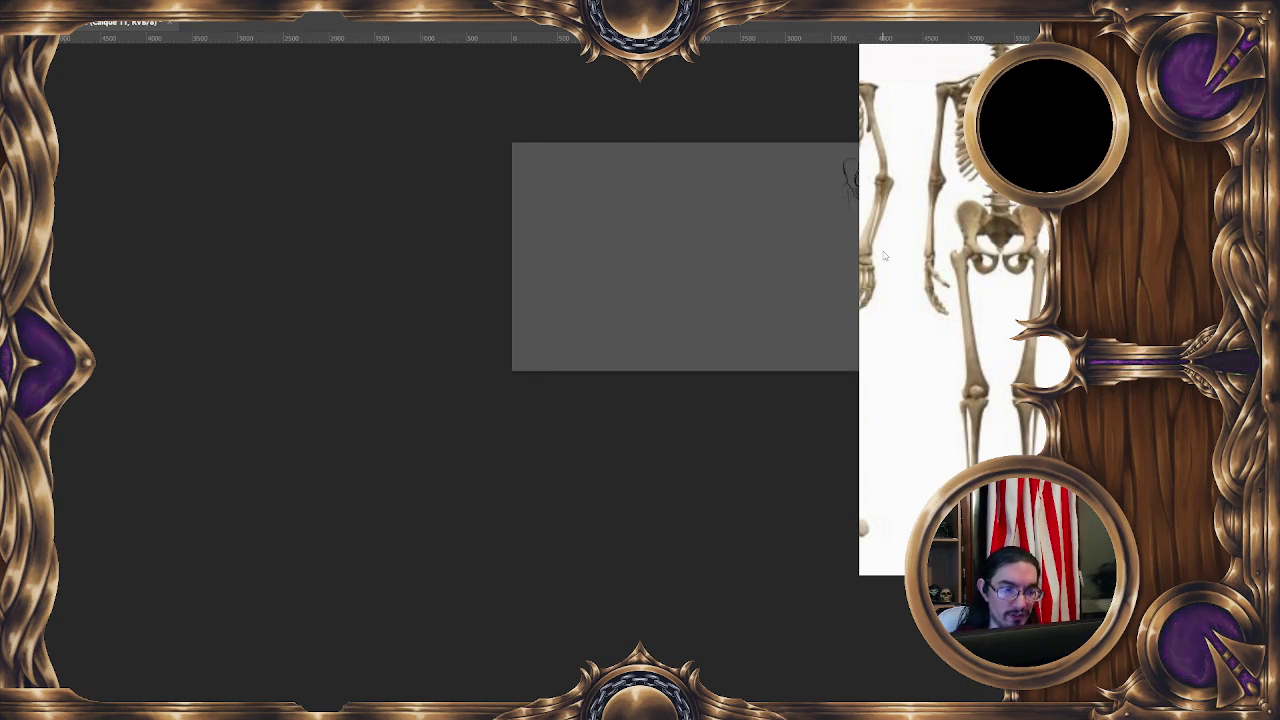
# - Bring the canvas back into view and zoom the reference to a close-up of the skeleton's hip
pyautogui.moveTo(706, 397); pyautogui.dragTo(448, 402)
pyautogui.scroll(-5, 1037, 375)
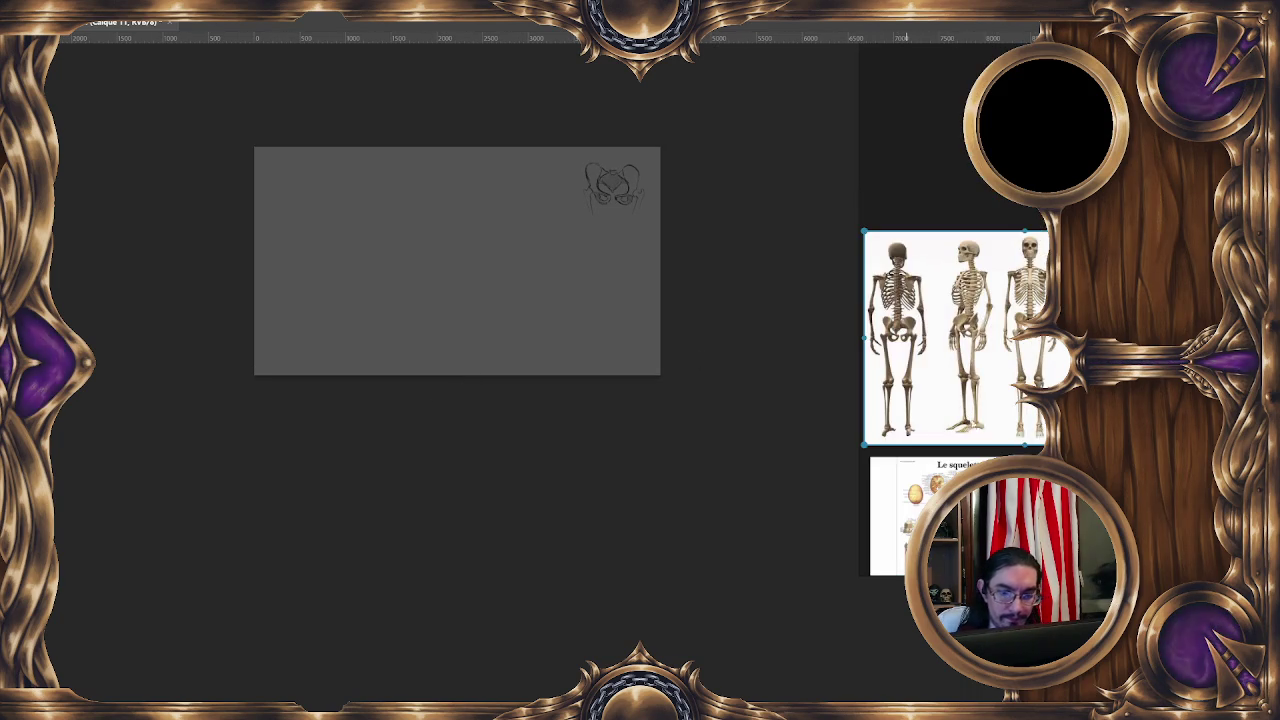
pyautogui.scroll(5, 978, 461)
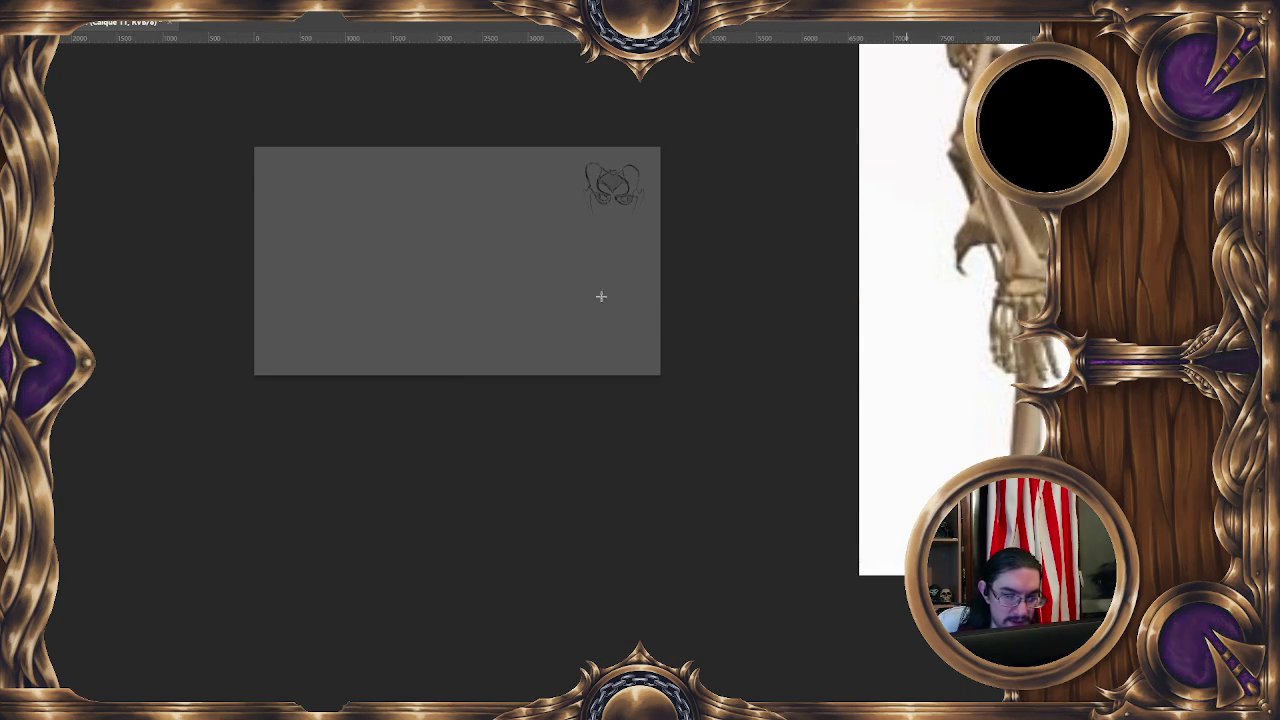
pyautogui.moveTo(574, 291); pyautogui.dragTo(580, 307)
pyautogui.hotkey('ctrl', 'shift', 'n')
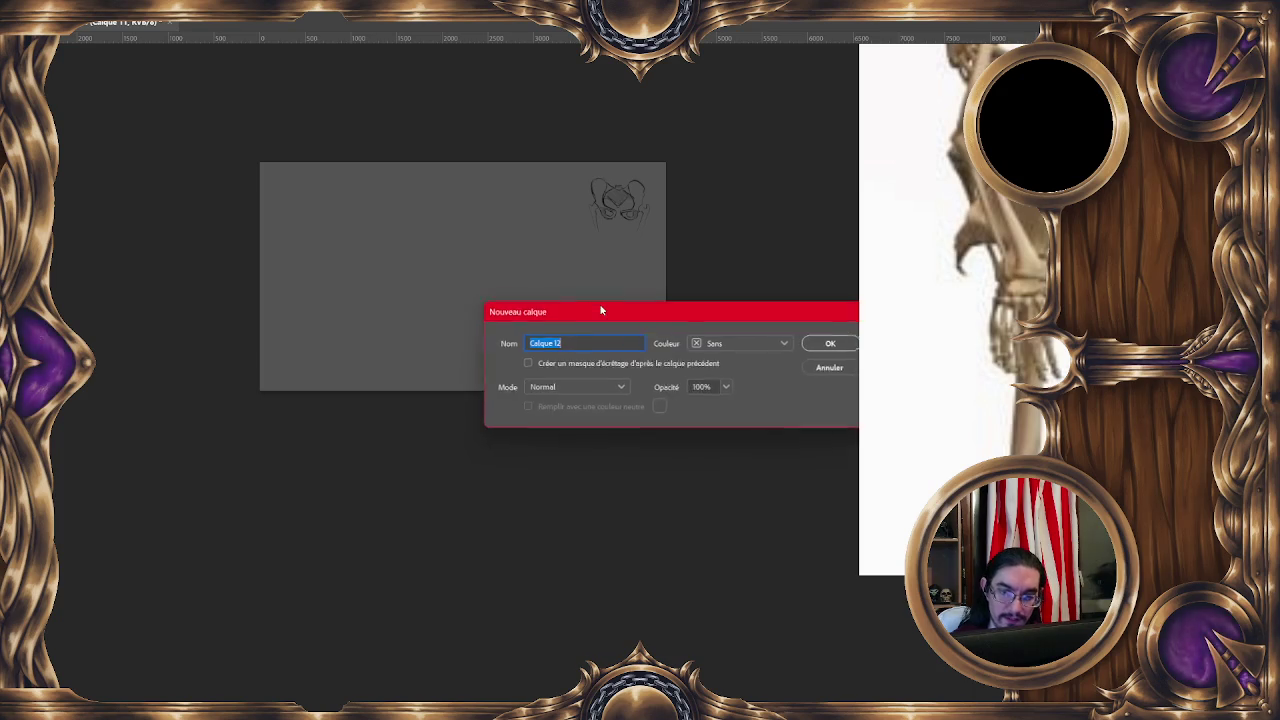
# - Create the new empty layer Calque 12 above the small pelvis sketch
pyautogui.moveTo(774, 306); pyautogui.dragTo(594, 329)
pyautogui.click(634, 362)
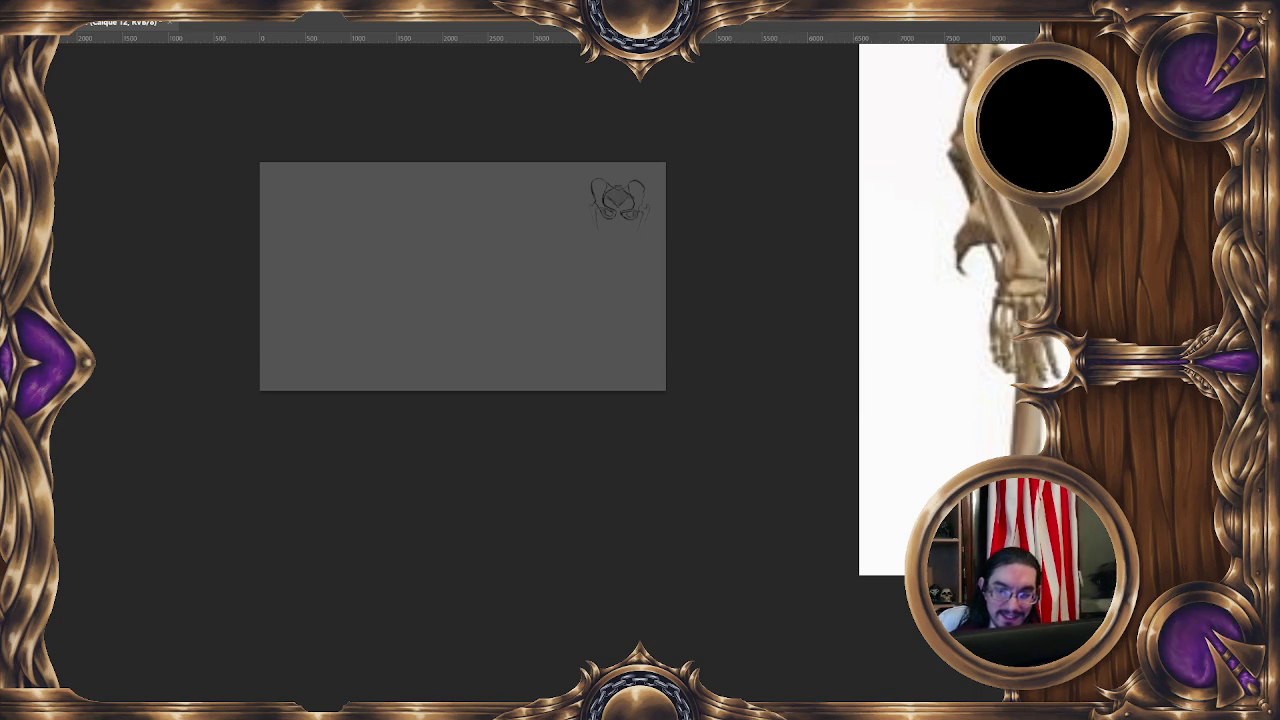
pyautogui.scroll(2, 514, 380)
pyautogui.scroll(2, 550, 258)
pyautogui.moveTo(550, 258); pyautogui.dragTo(545, 284)
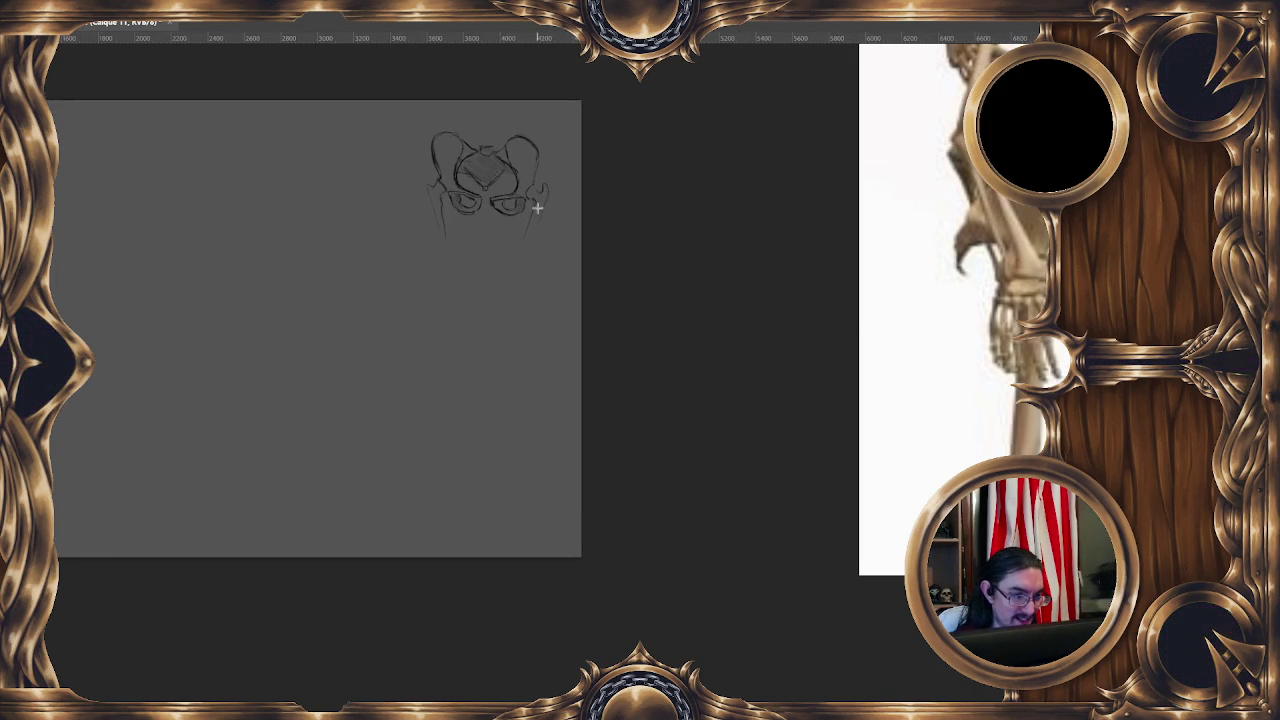
# - Try a free transform on the pelvis sketch, cancel it, and zoom out to the whole canvas
pyautogui.rightClick(534, 204)
pyautogui.click(600, 336)
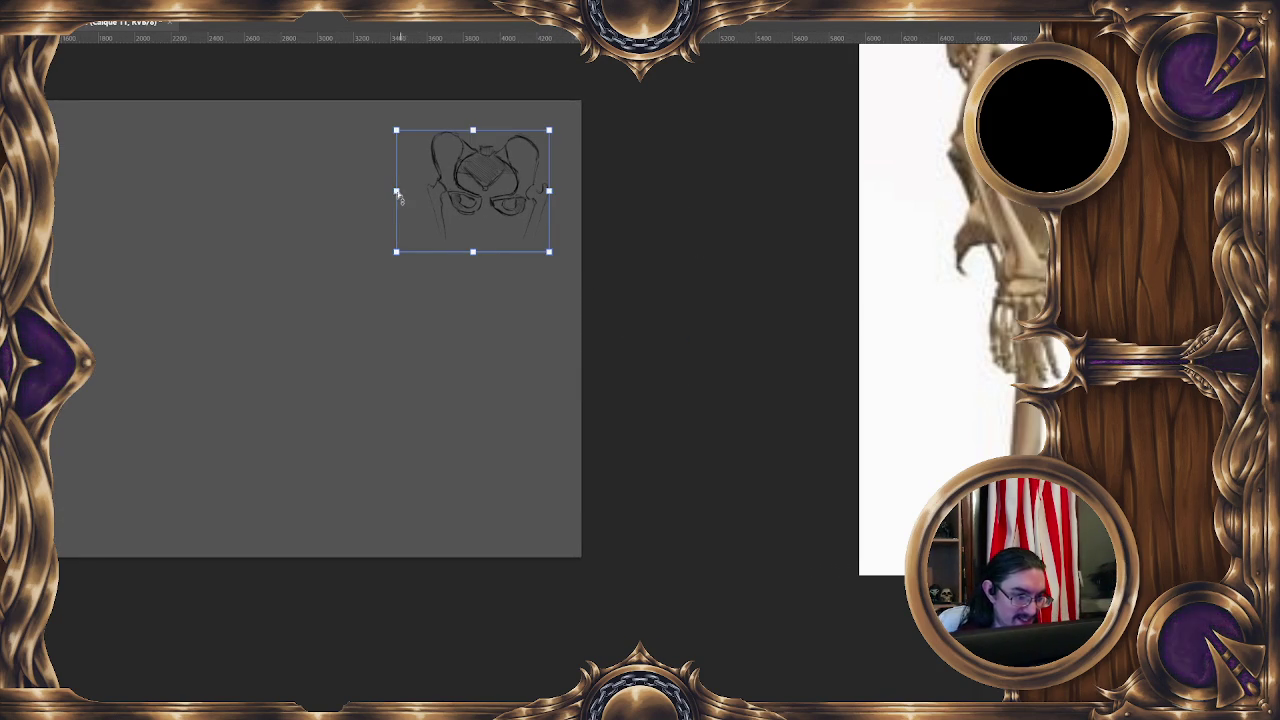
pyautogui.moveTo(397, 197); pyautogui.dragTo(410, 182)
pyautogui.press('Escape')
pyautogui.moveTo(578, 400); pyautogui.dragTo(657, 343)
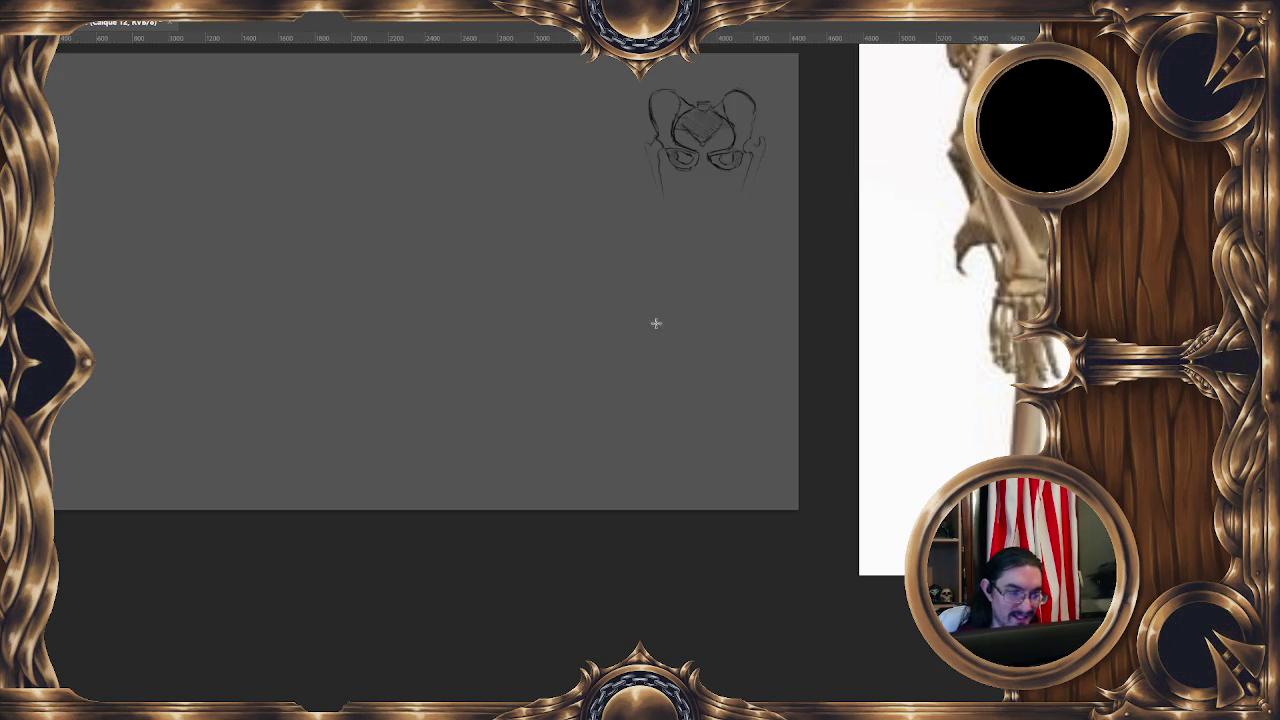
pyautogui.scroll(-2, 657, 283)
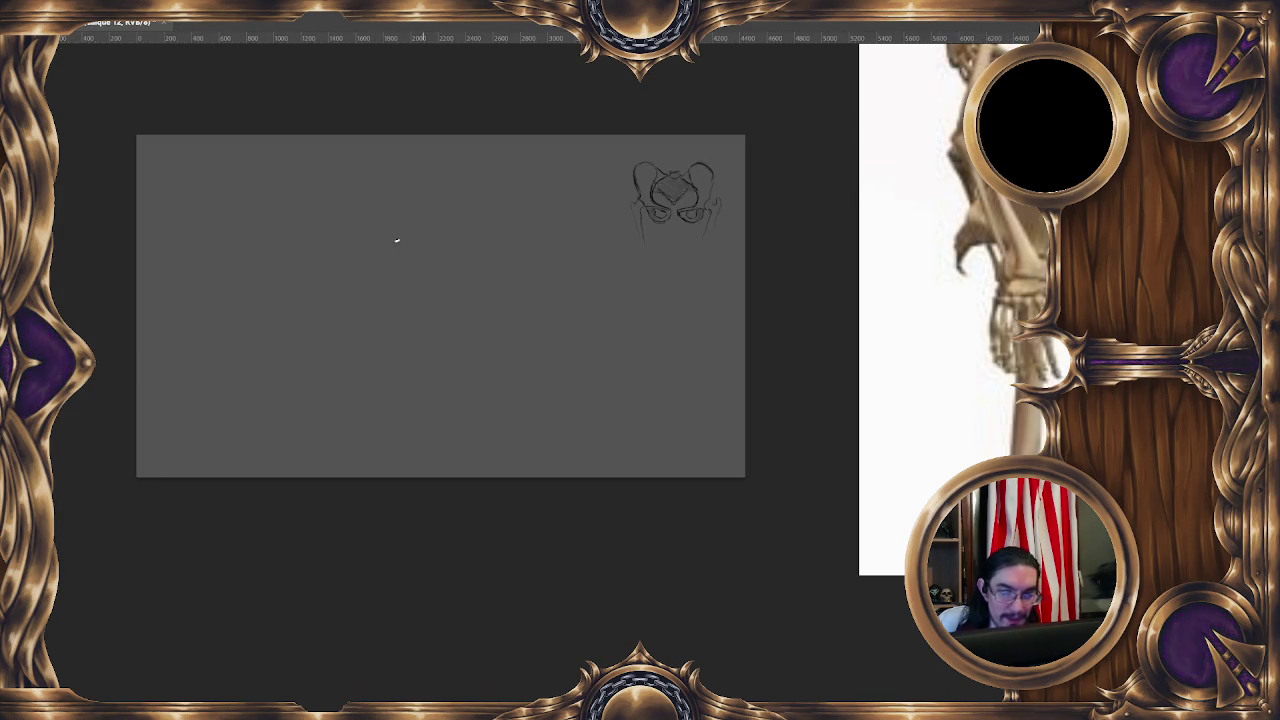
# - Sketch the rough iliac wing outline left of centre with four pencil strokes
pyautogui.moveTo(329, 296); pyautogui.dragTo(333, 342)
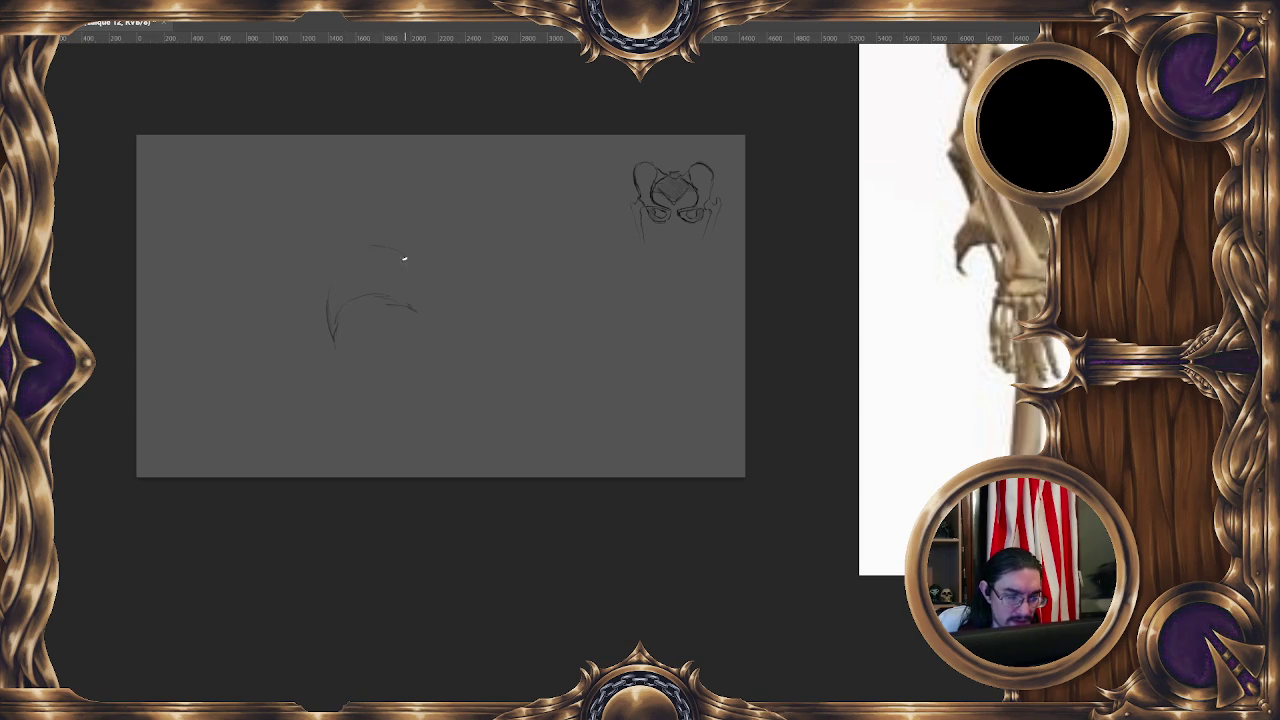
pyautogui.moveTo(420, 310); pyautogui.dragTo(432, 278)
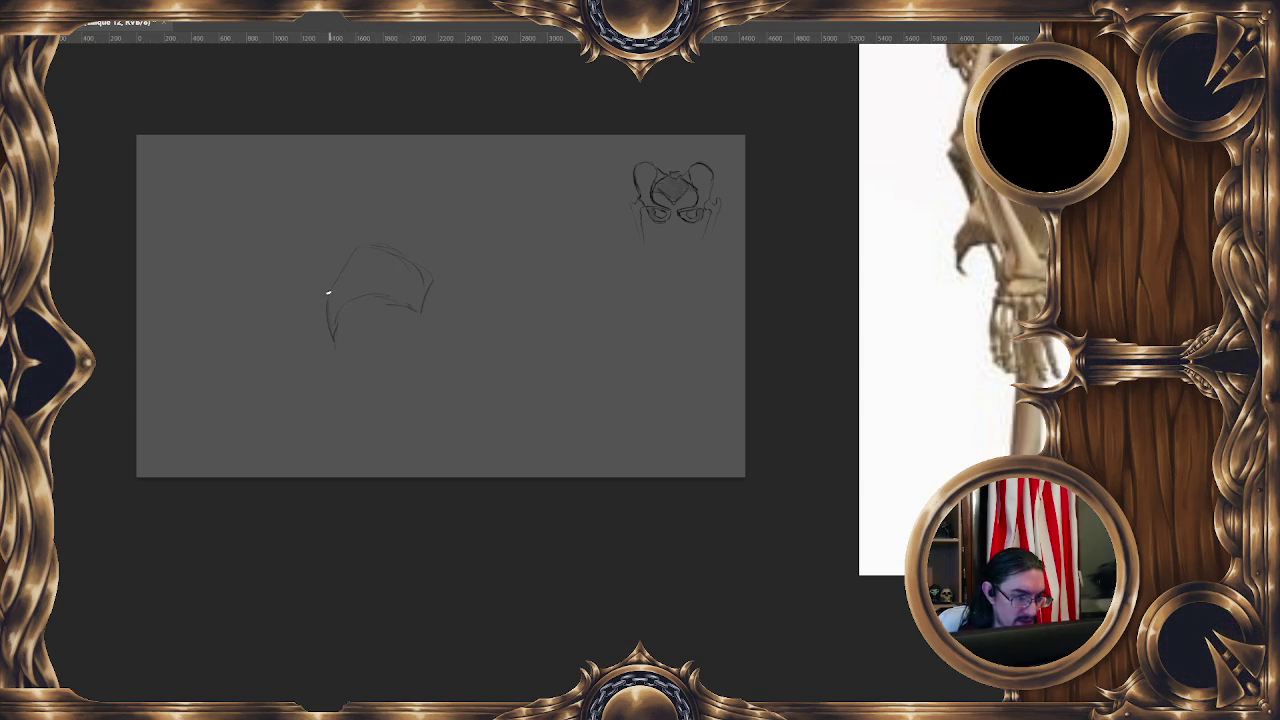
pyautogui.moveTo(344, 267); pyautogui.dragTo(352, 249)
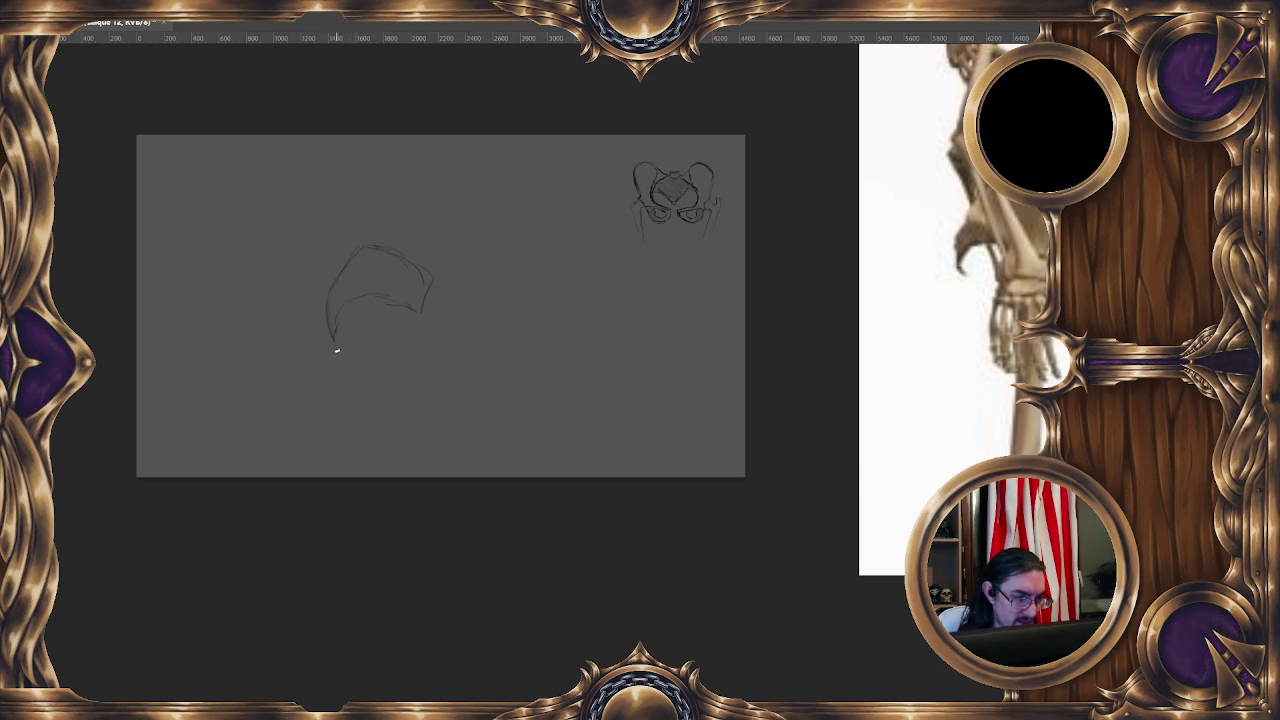
pyautogui.moveTo(339, 309); pyautogui.dragTo(378, 316)
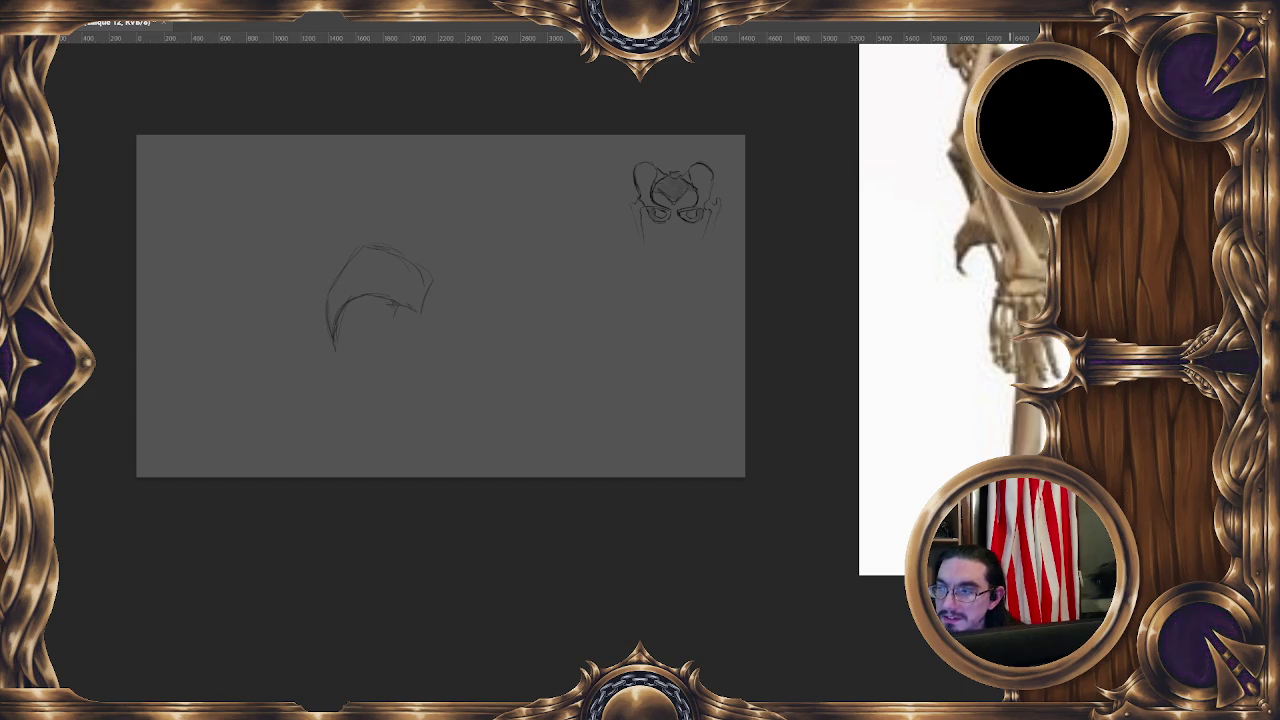
# - Zoom out the reference board, deselect, then move and shrink the pelvis reference image
pyautogui.scroll(-5, 938, 350)
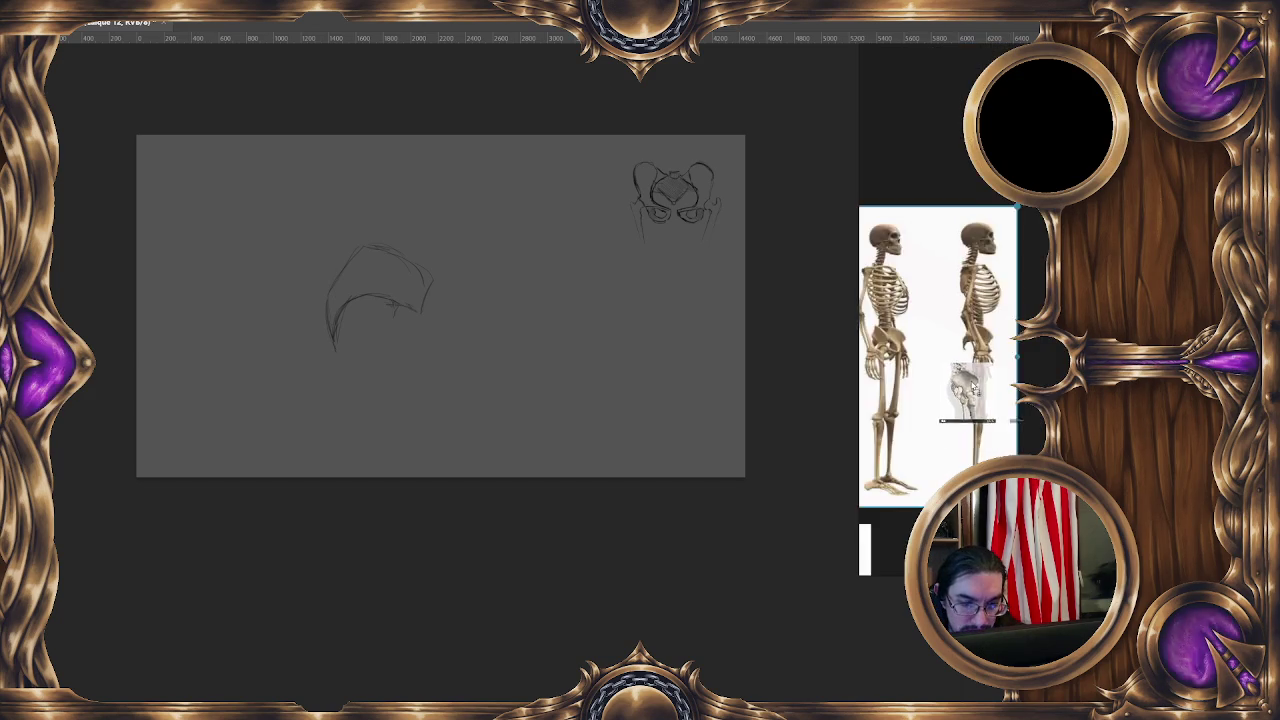
pyautogui.scroll(-2, 965, 360)
pyautogui.scroll(3, 965, 360)
pyautogui.scroll(-5, 965, 360)
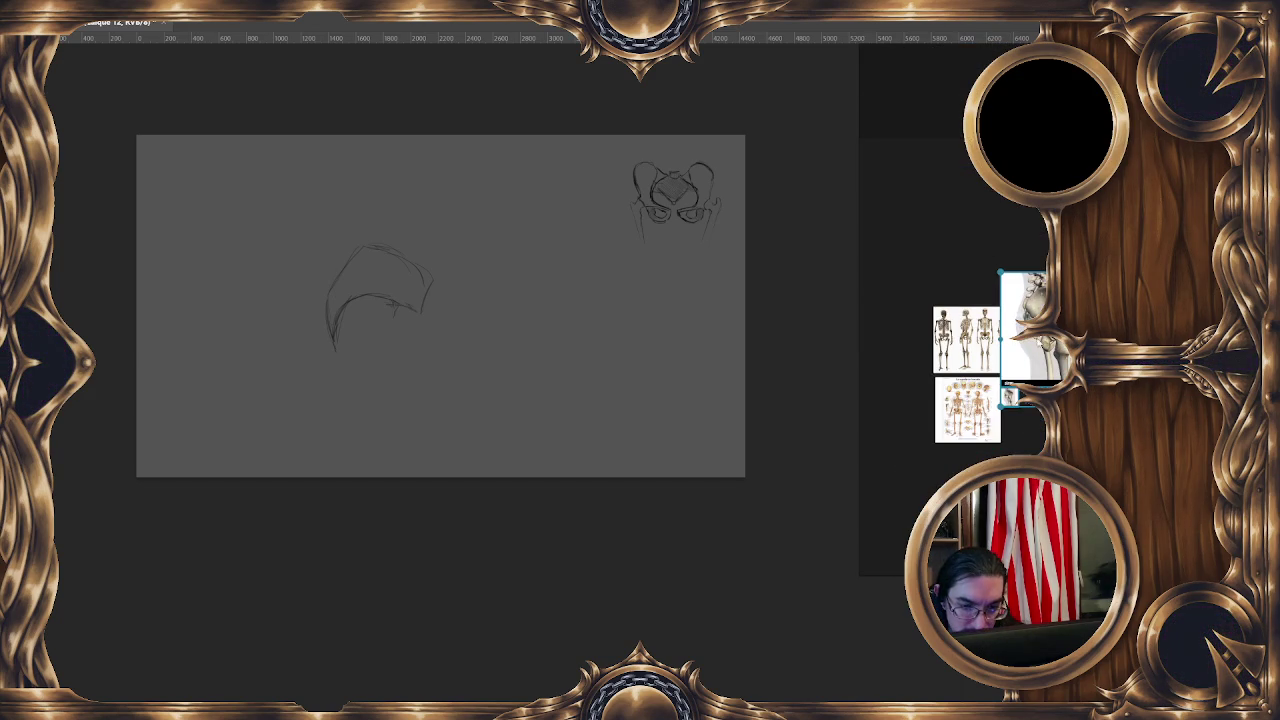
pyautogui.click(1008, 398)
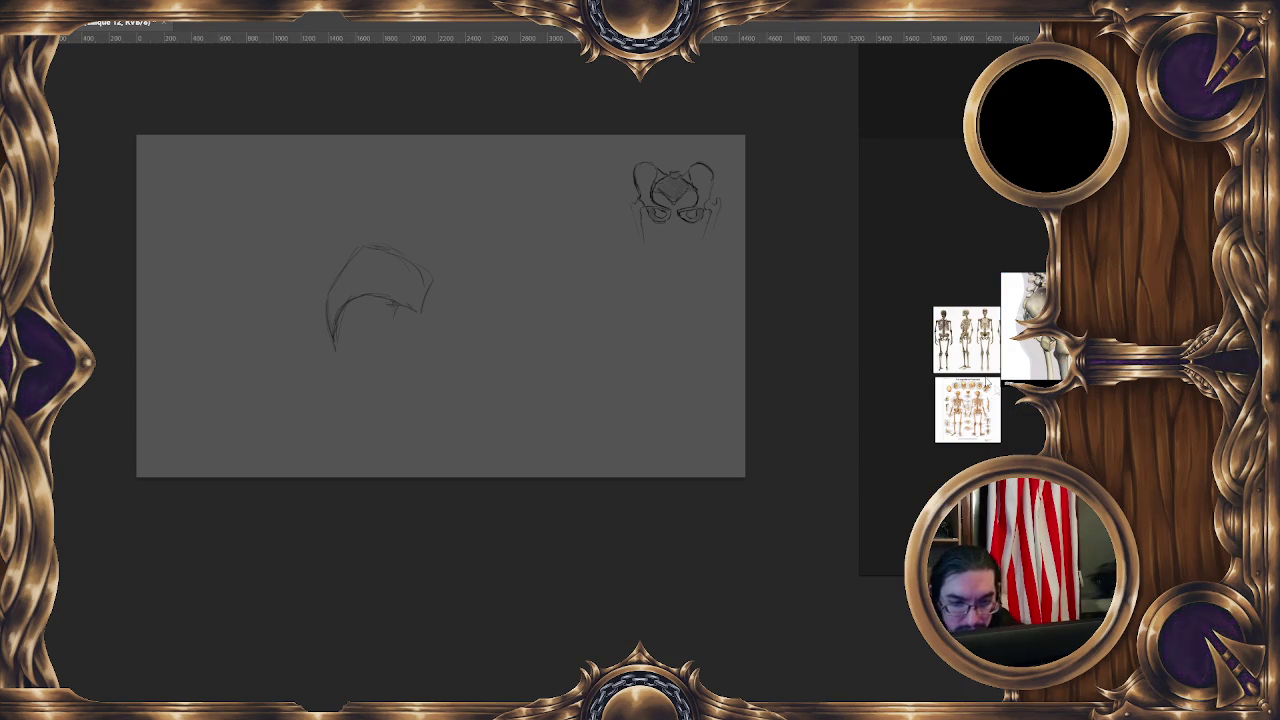
pyautogui.moveTo(1022, 326); pyautogui.dragTo(1041, 333)
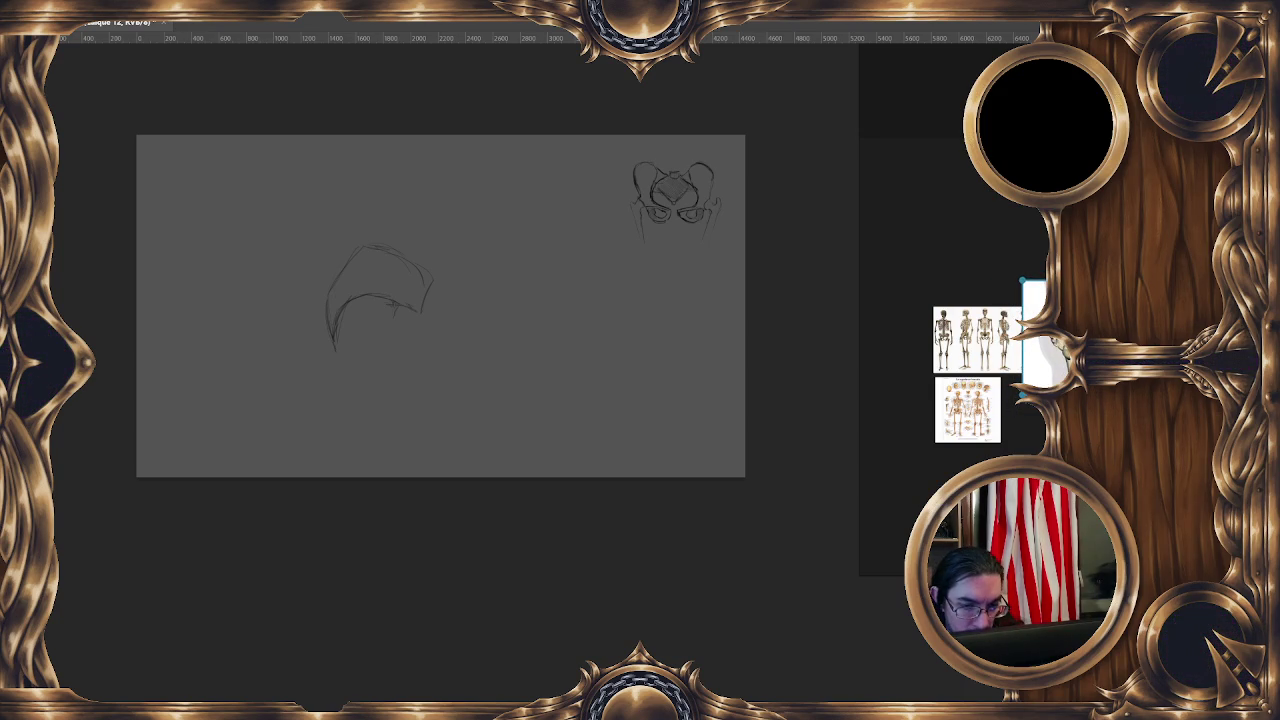
pyautogui.moveTo(1034, 330); pyautogui.dragTo(1046, 340)
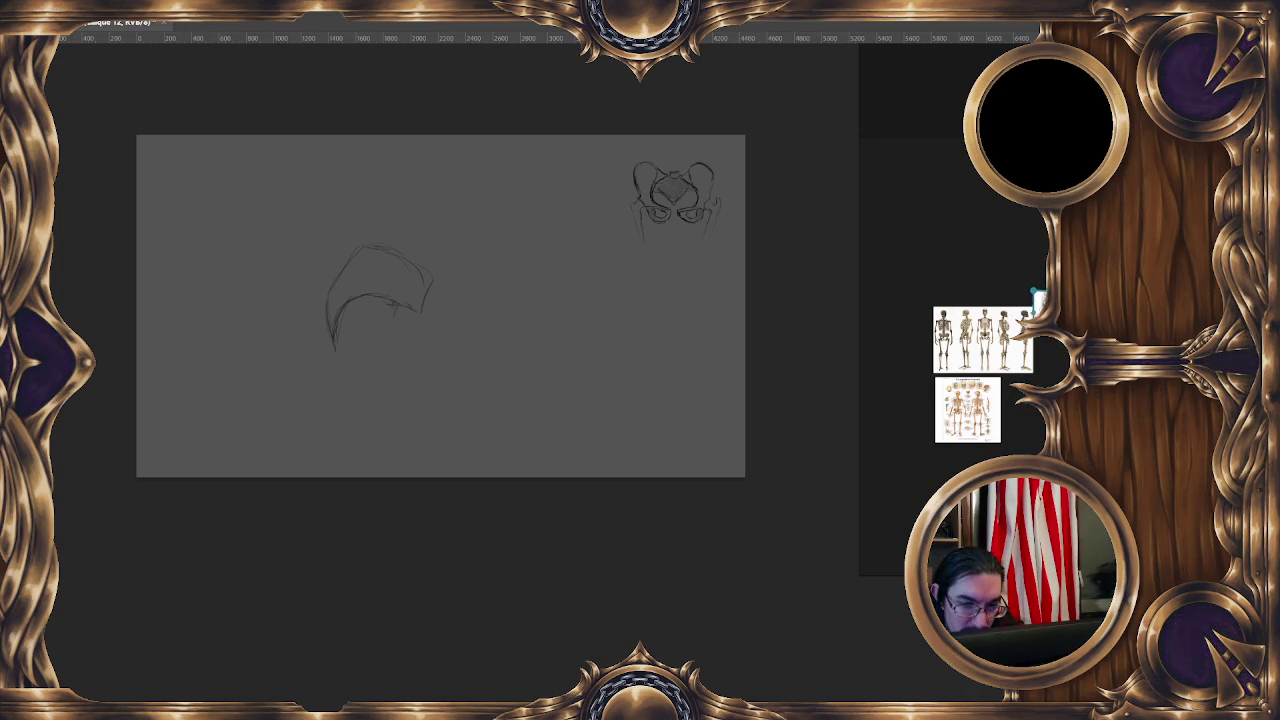
pyautogui.doubleClick(1048, 345)
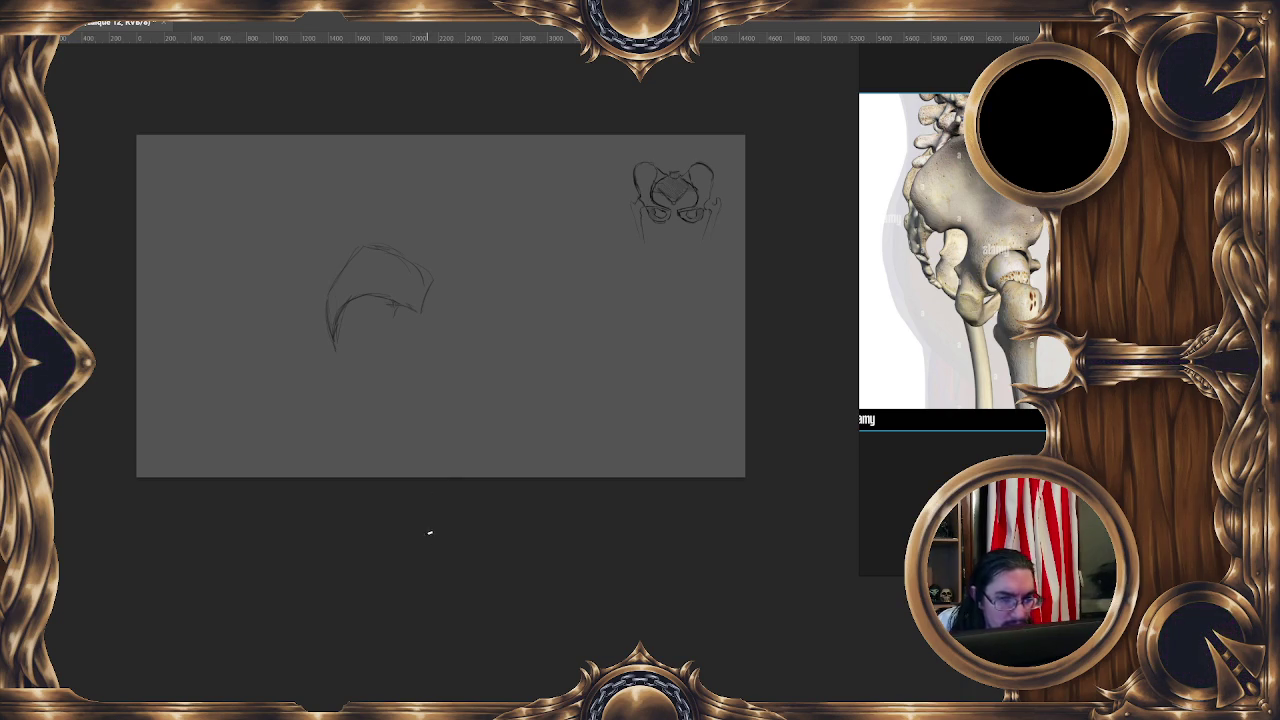
# - Sketch the hip socket below the wing, a short arc beside it, and an arc along the top
pyautogui.moveTo(386, 274)
pyautogui.mouseDown()
pyautogui.moveTo(396, 246)
pyautogui.moveTo(349, 317)
pyautogui.mouseUp()
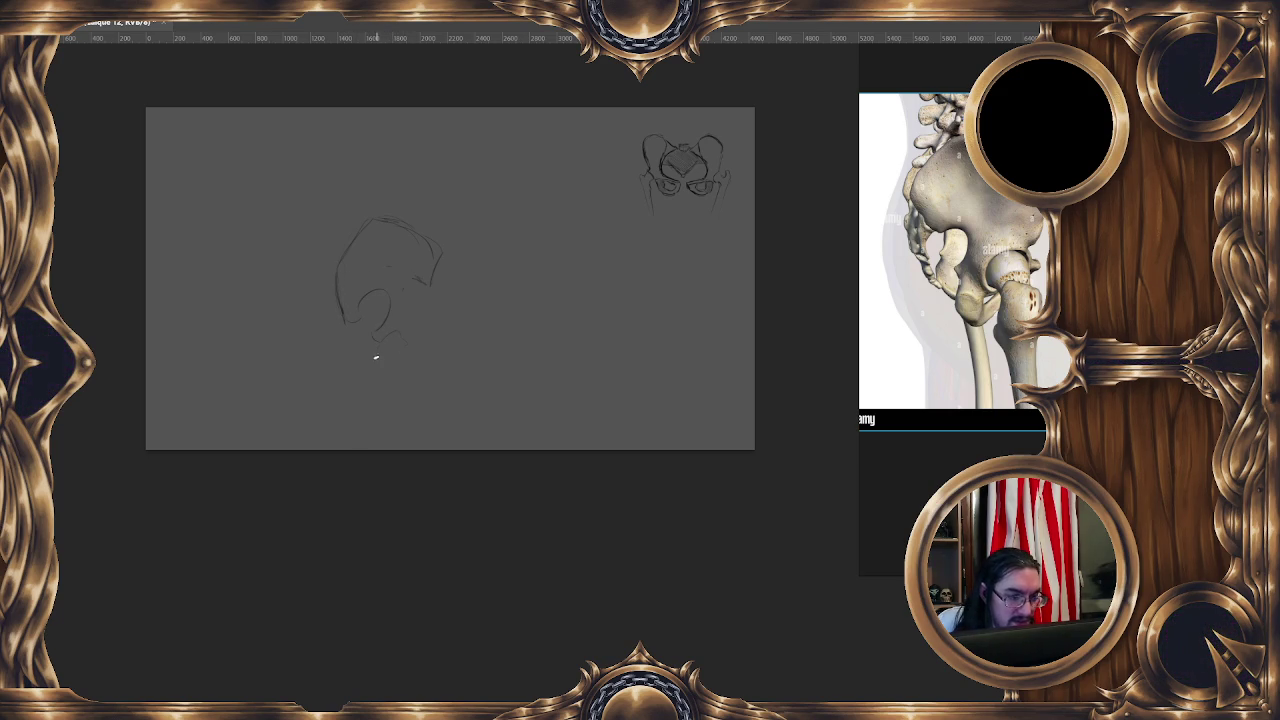
pyautogui.moveTo(374, 360)
pyautogui.mouseDown()
pyautogui.moveTo(380, 349)
pyautogui.moveTo(386, 375)
pyautogui.mouseUp()
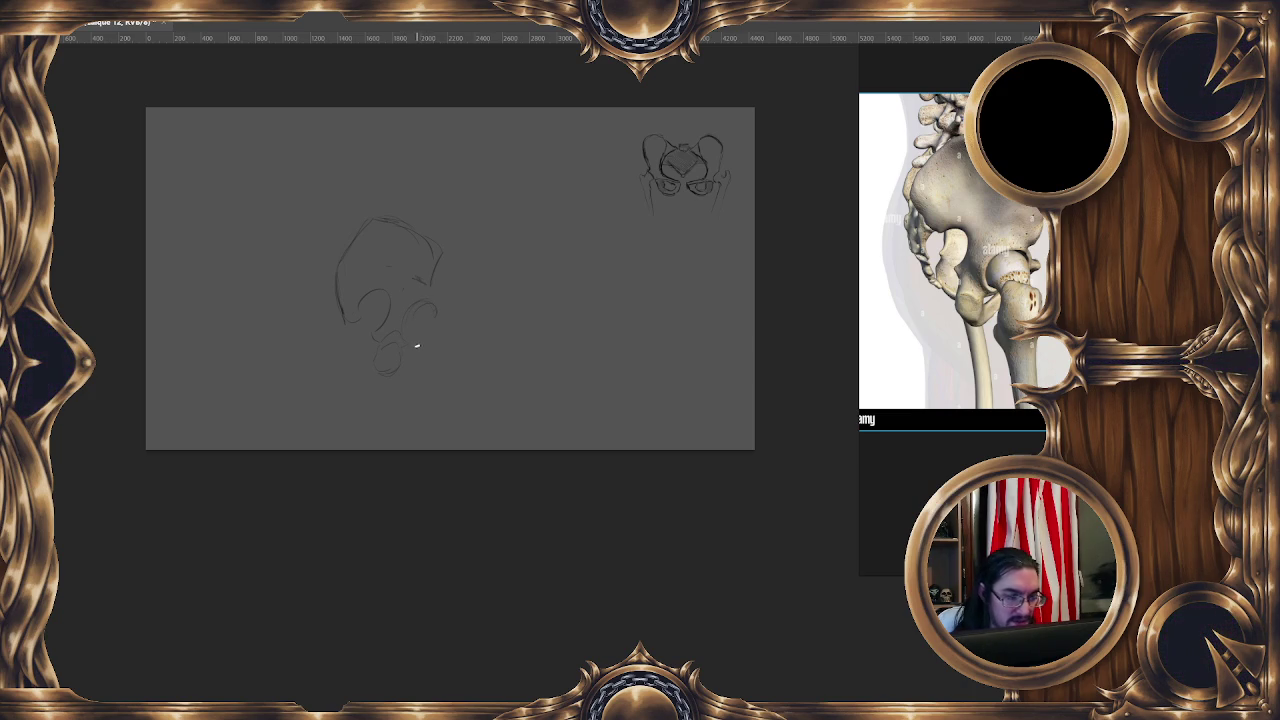
pyautogui.moveTo(447, 336); pyautogui.dragTo(452, 354)
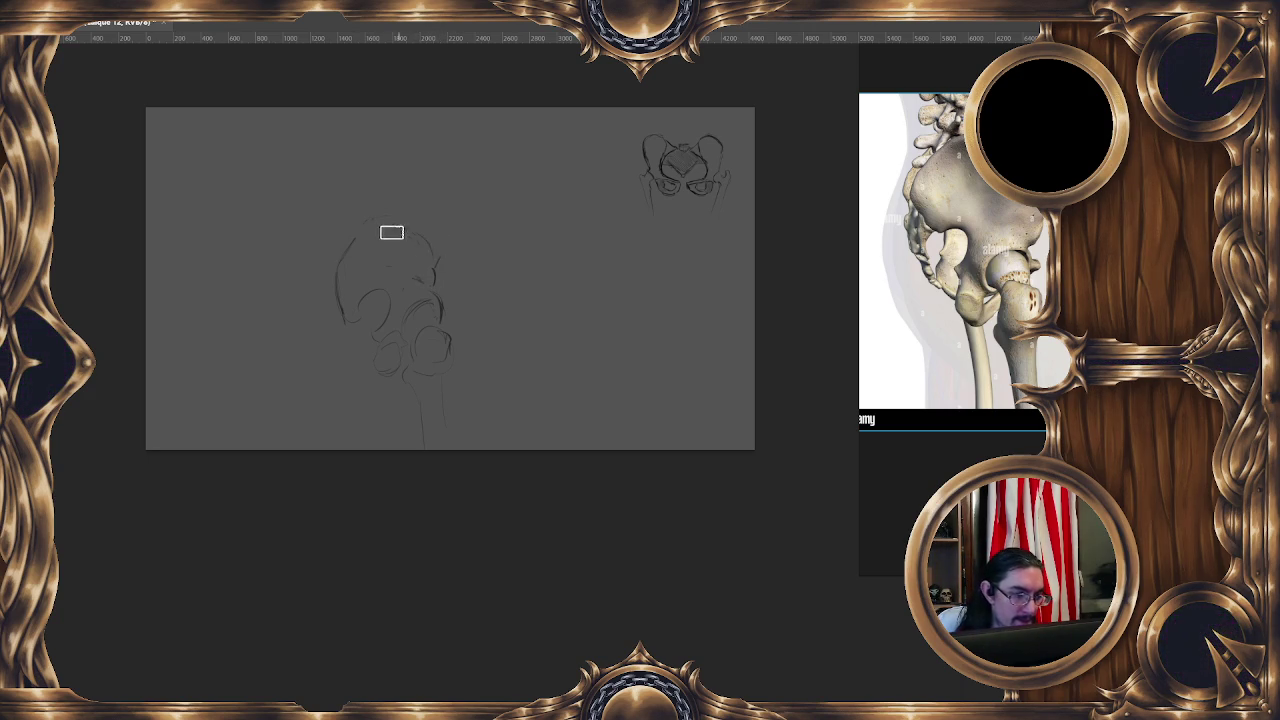
pyautogui.moveTo(357, 237); pyautogui.dragTo(427, 226)
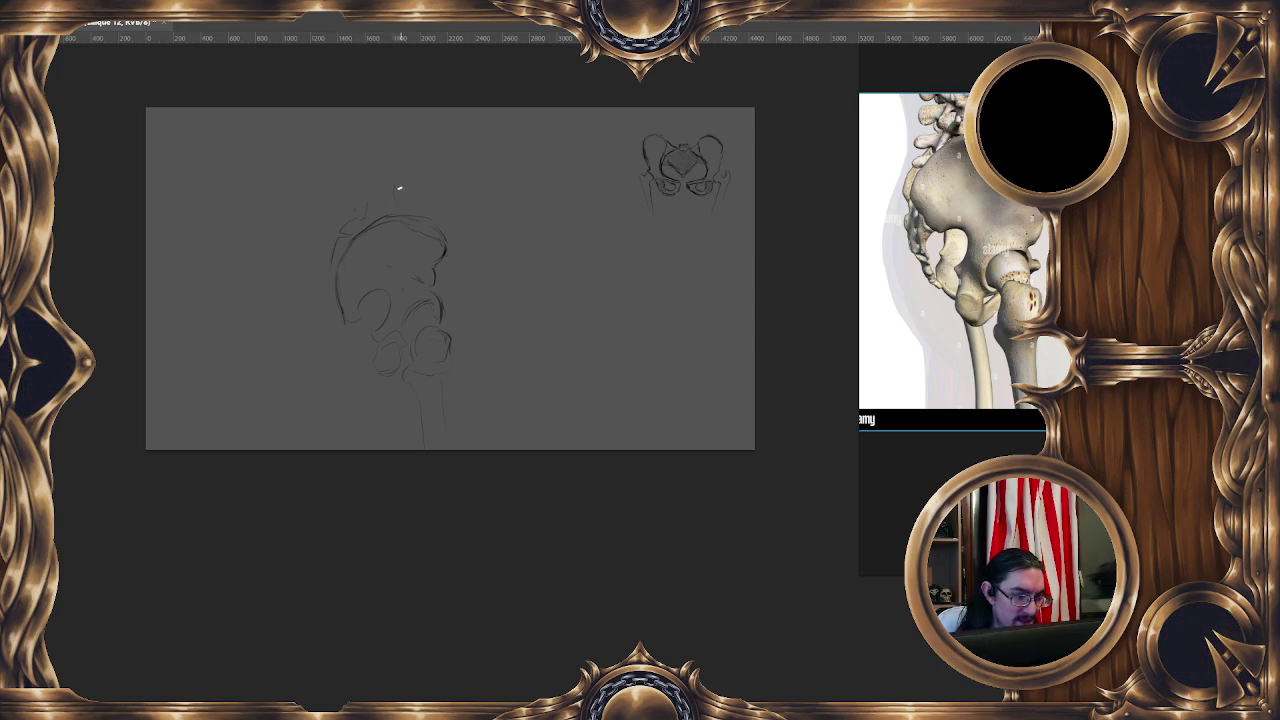
# - Strengthen the left edge of the hip sketch with a firmer stroke
pyautogui.moveTo(326, 275); pyautogui.dragTo(344, 356)
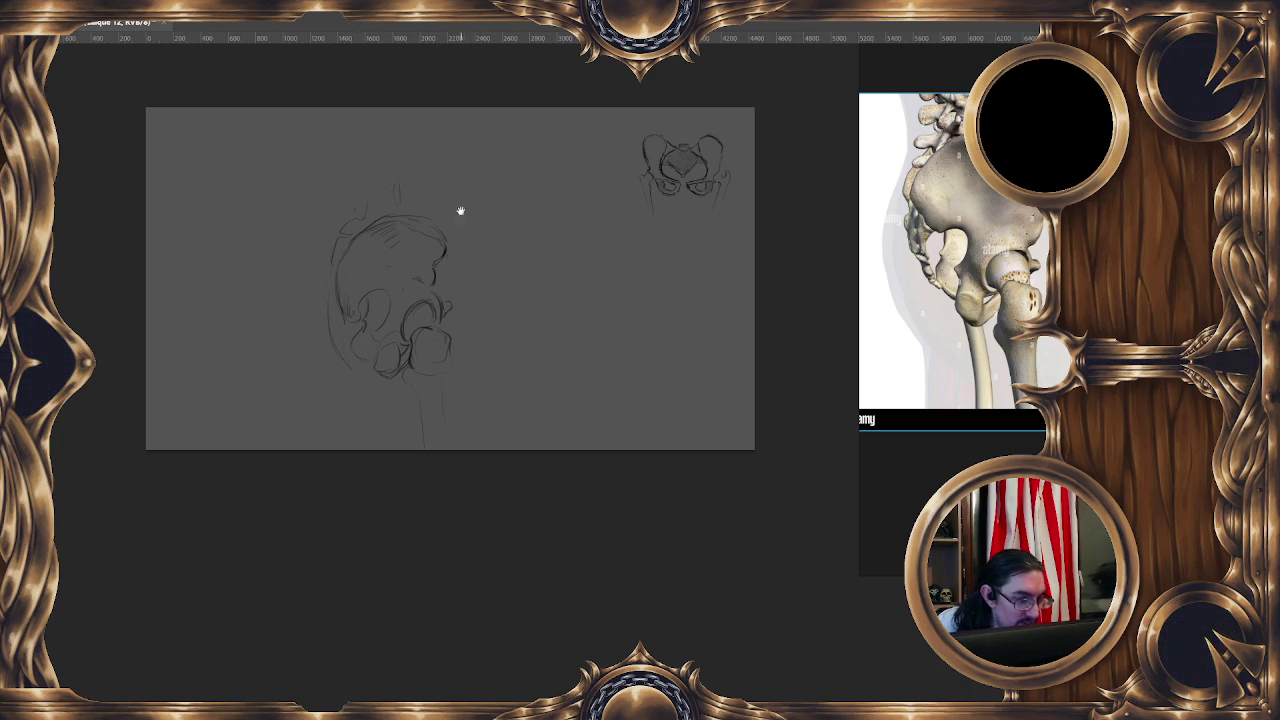
# - Darken the hip sketch's lower-left edge with a faint extra stroke, then switch to stream chat
pyautogui.scroll(-1, 456, 240)
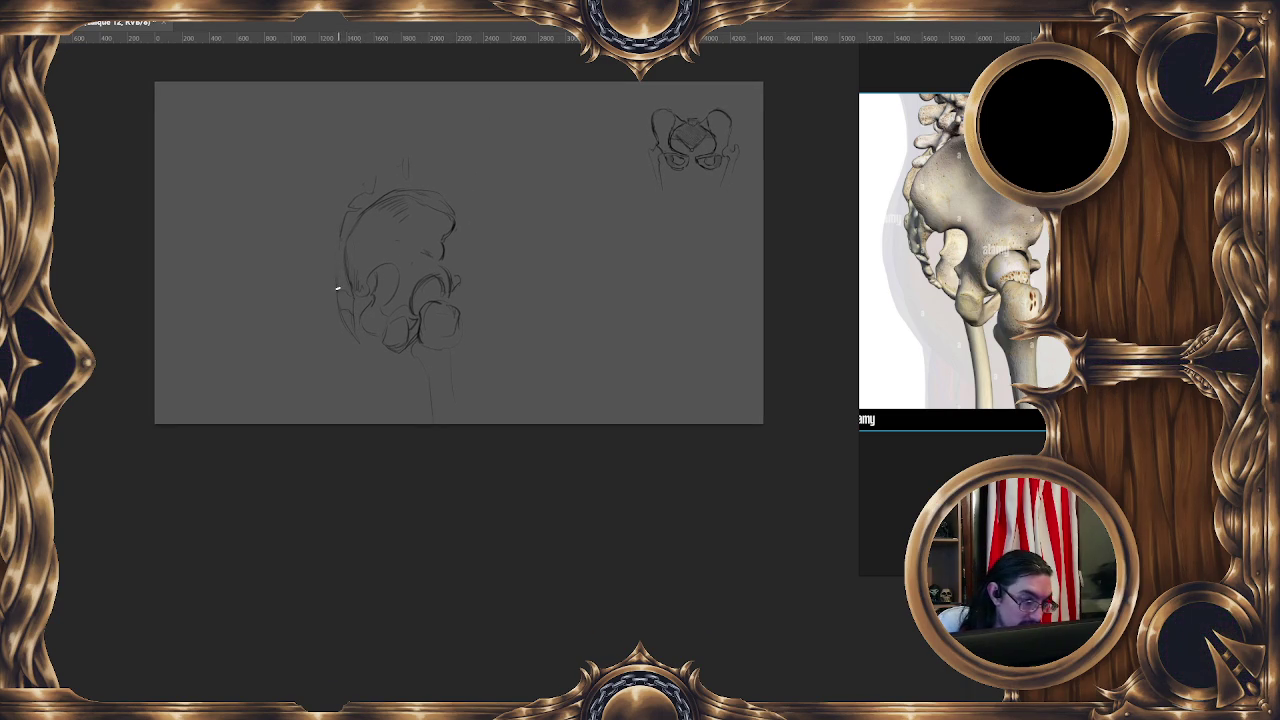
pyautogui.moveTo(338, 304); pyautogui.dragTo(353, 338)
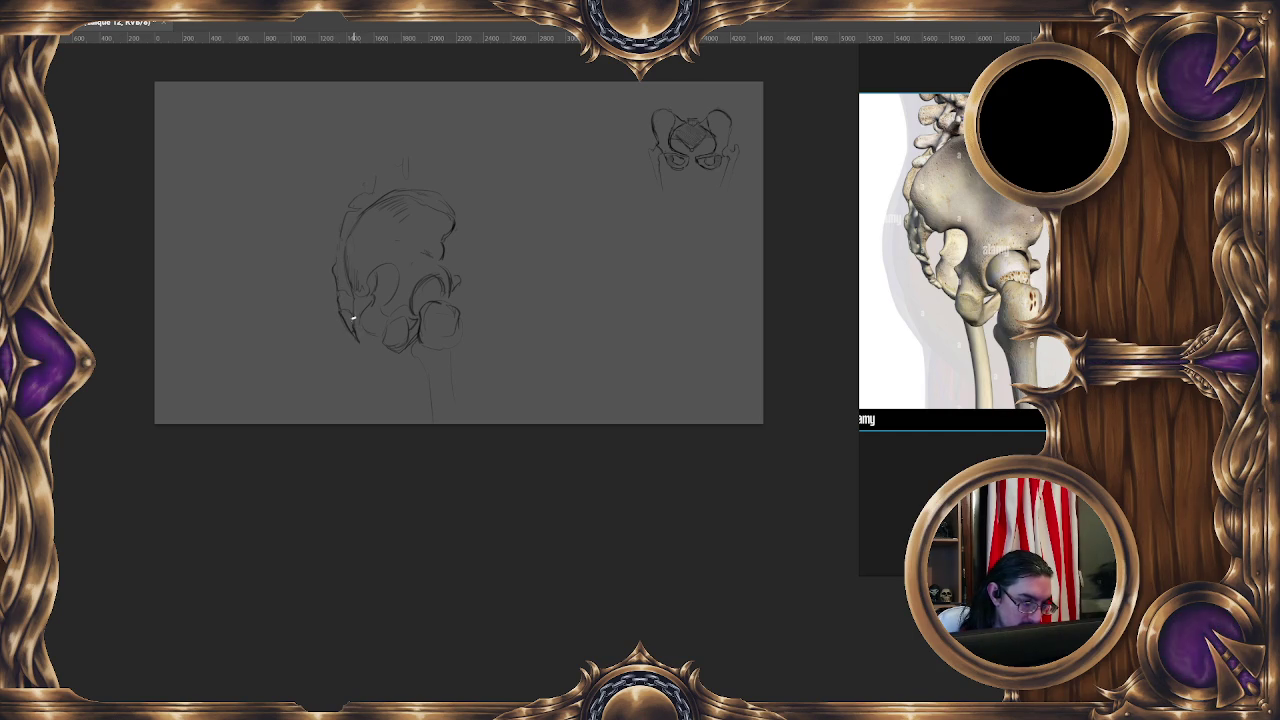
pyautogui.moveTo(400, 293); pyautogui.dragTo(393, 280)
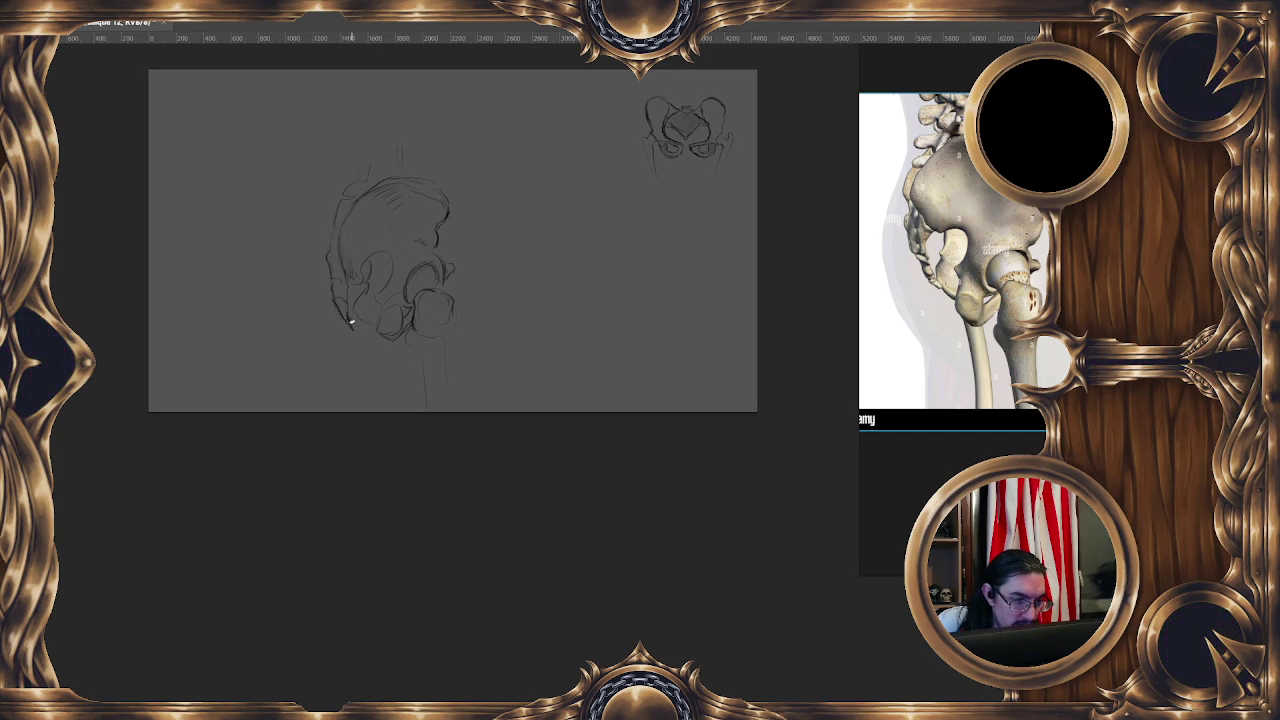
pyautogui.moveTo(483, 251); pyautogui.dragTo(484, 261)
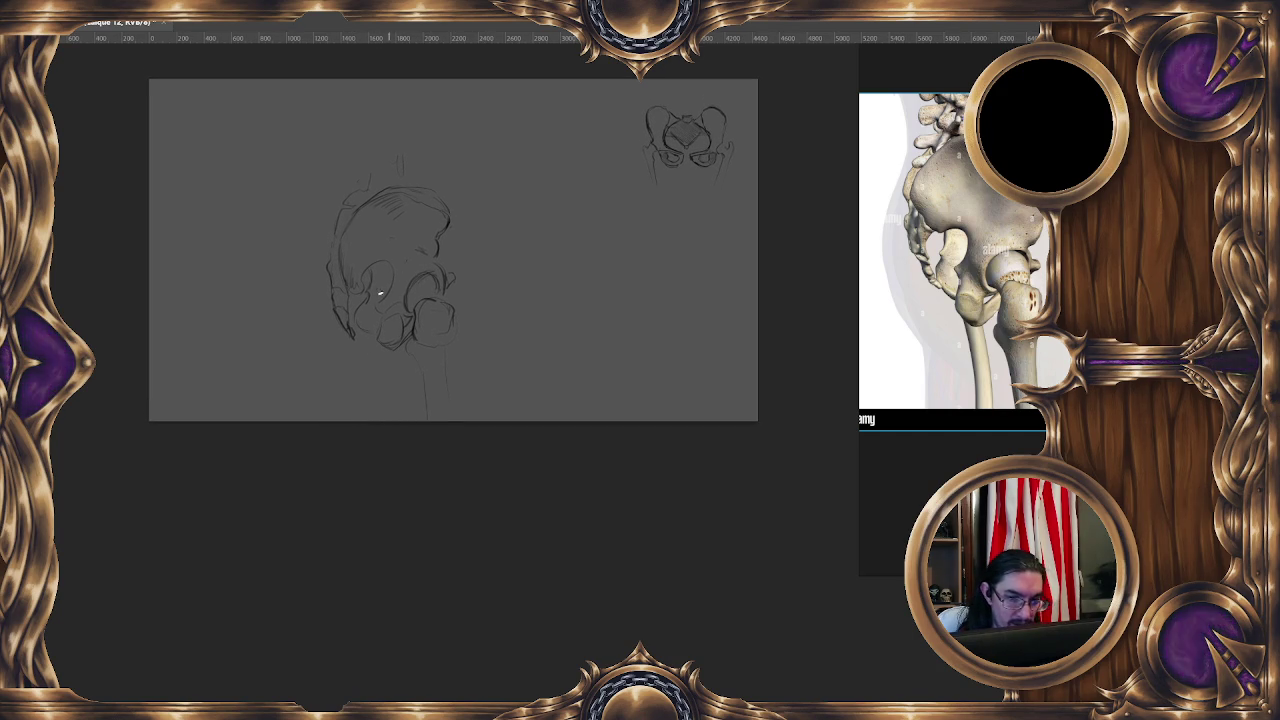
pyautogui.moveTo(379, 262); pyautogui.dragTo(373, 299)
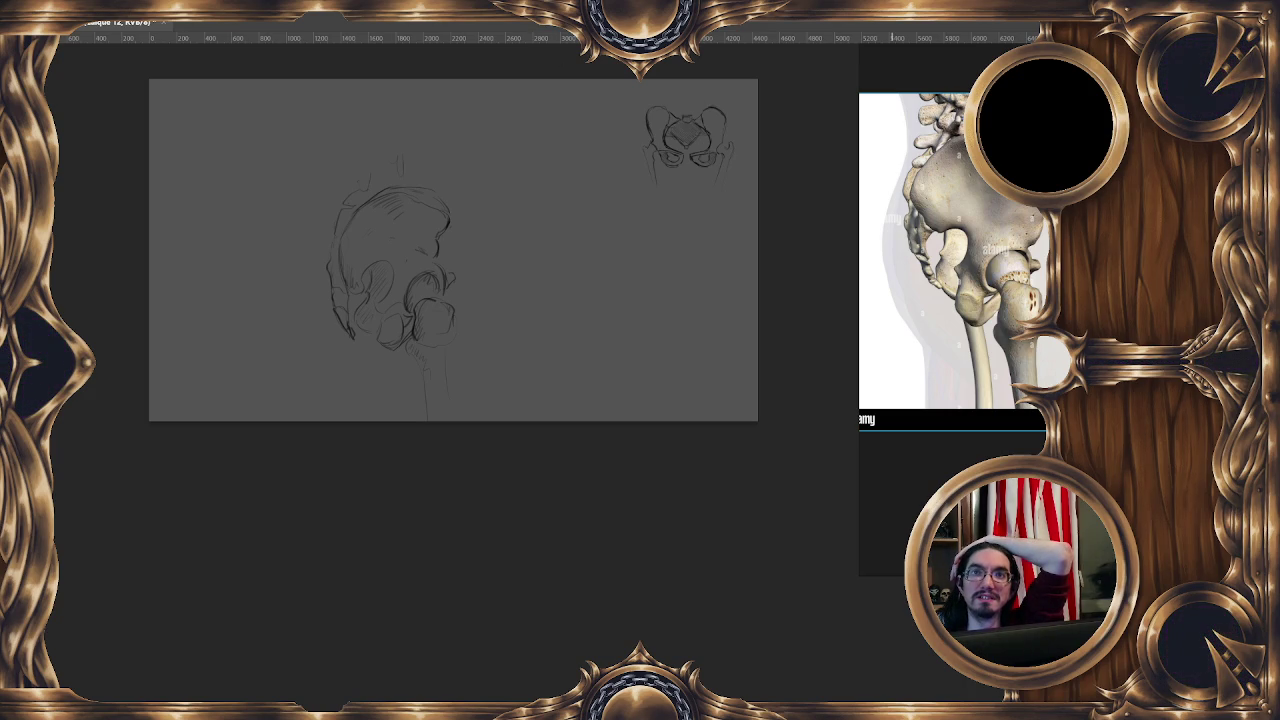
pyautogui.hotkey('alt', 'Tab')
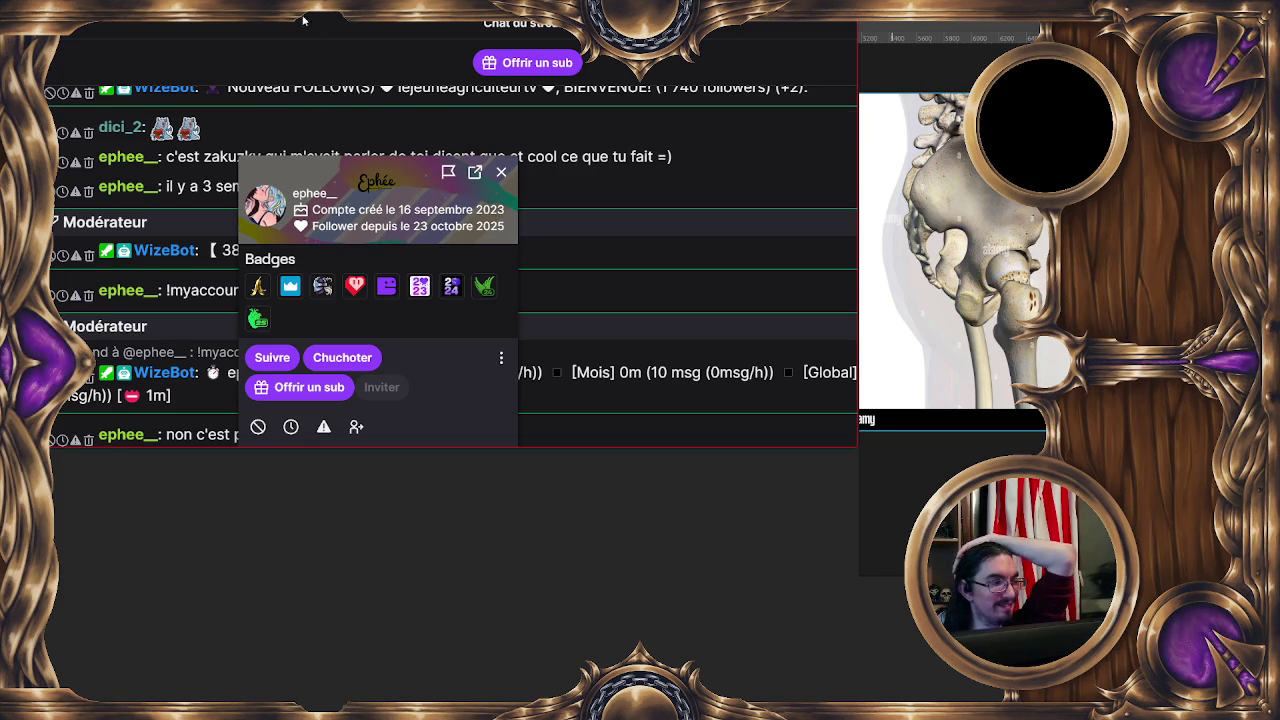
# - Drag the chat window with the viewer's profile card off the Photoshop canvas
pyautogui.moveTo(430, 22); pyautogui.dragTo(860, 22)
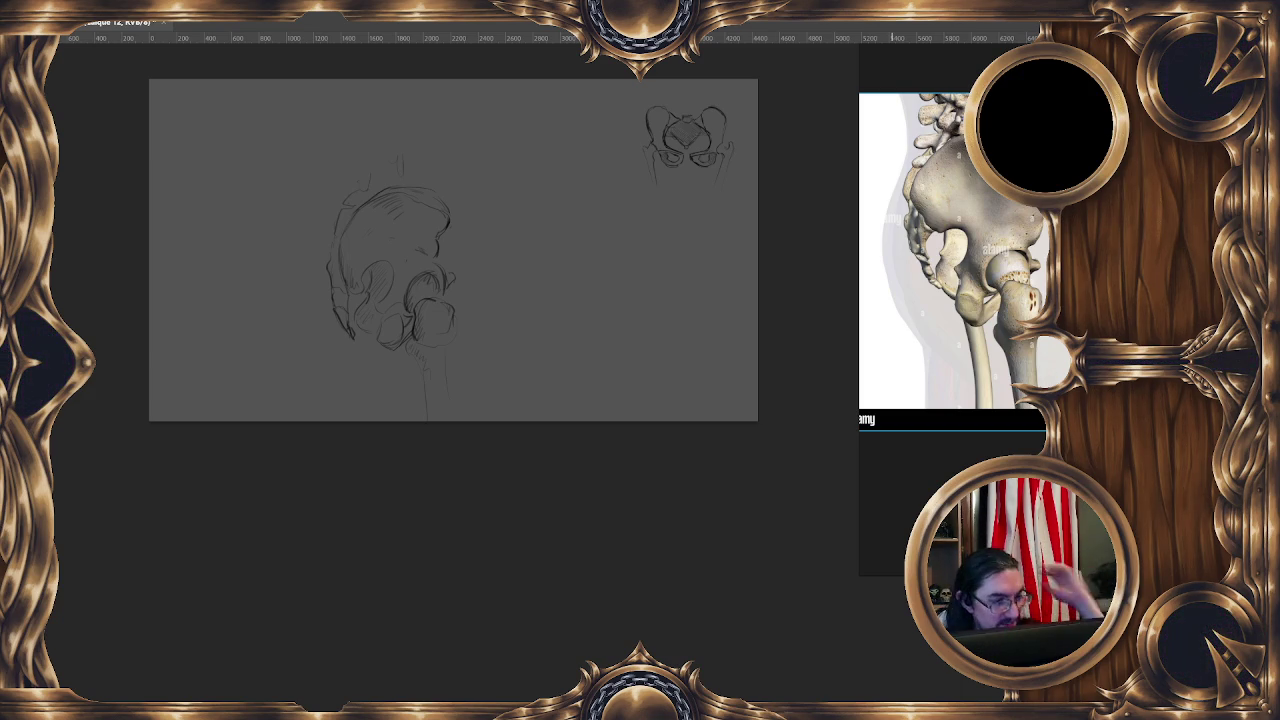
# - Shrink the large pelvis sketch and move it beside the top-right pelvis
pyautogui.rightClick(481, 287)
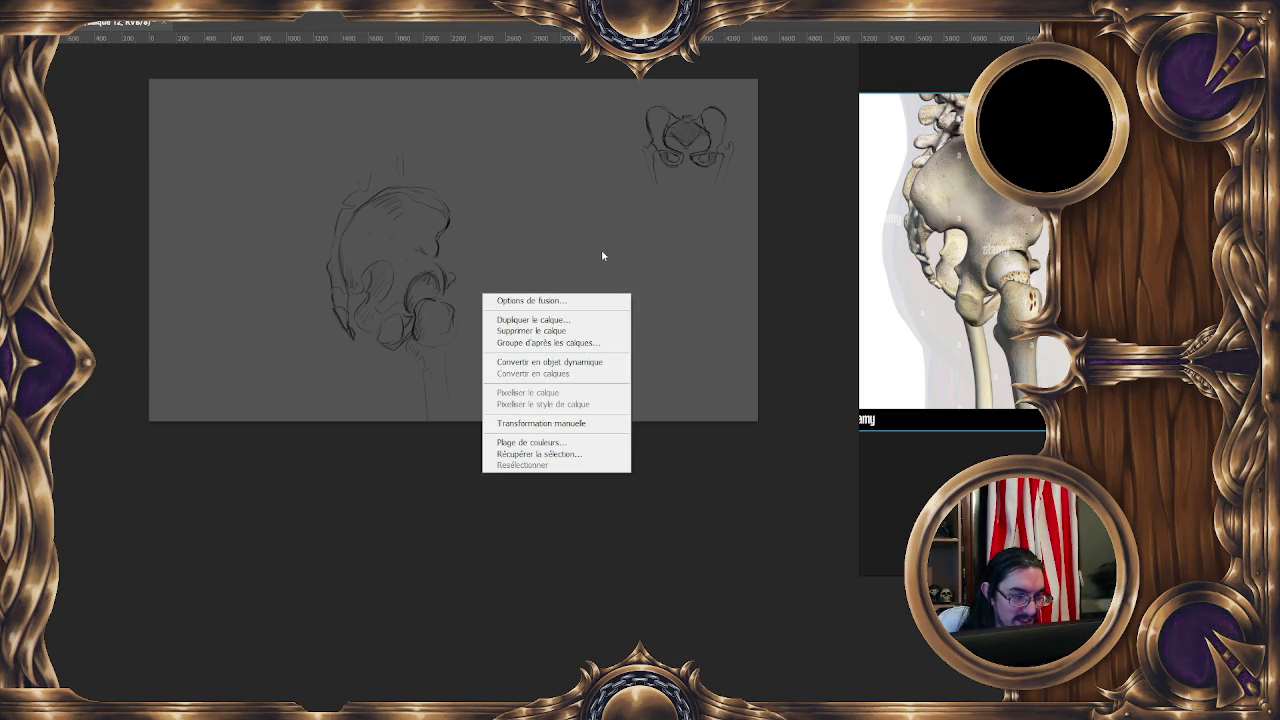
pyautogui.click(522, 421)
pyautogui.moveTo(457, 420); pyautogui.dragTo(321, 294)
pyautogui.moveTo(352, 210); pyautogui.dragTo(610, 155)
pyautogui.press('Return')
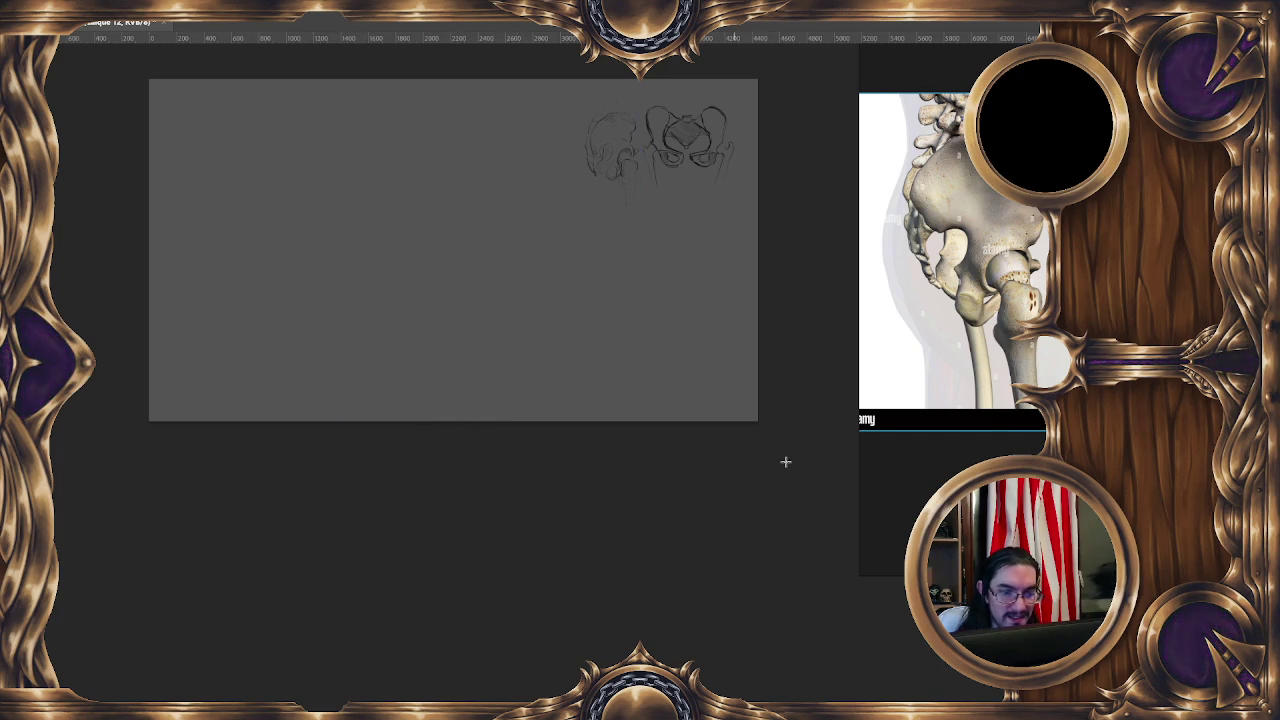
# - Enlarge the skeleton lineup reference image and add new layer Calque 13
pyautogui.click(920, 452)
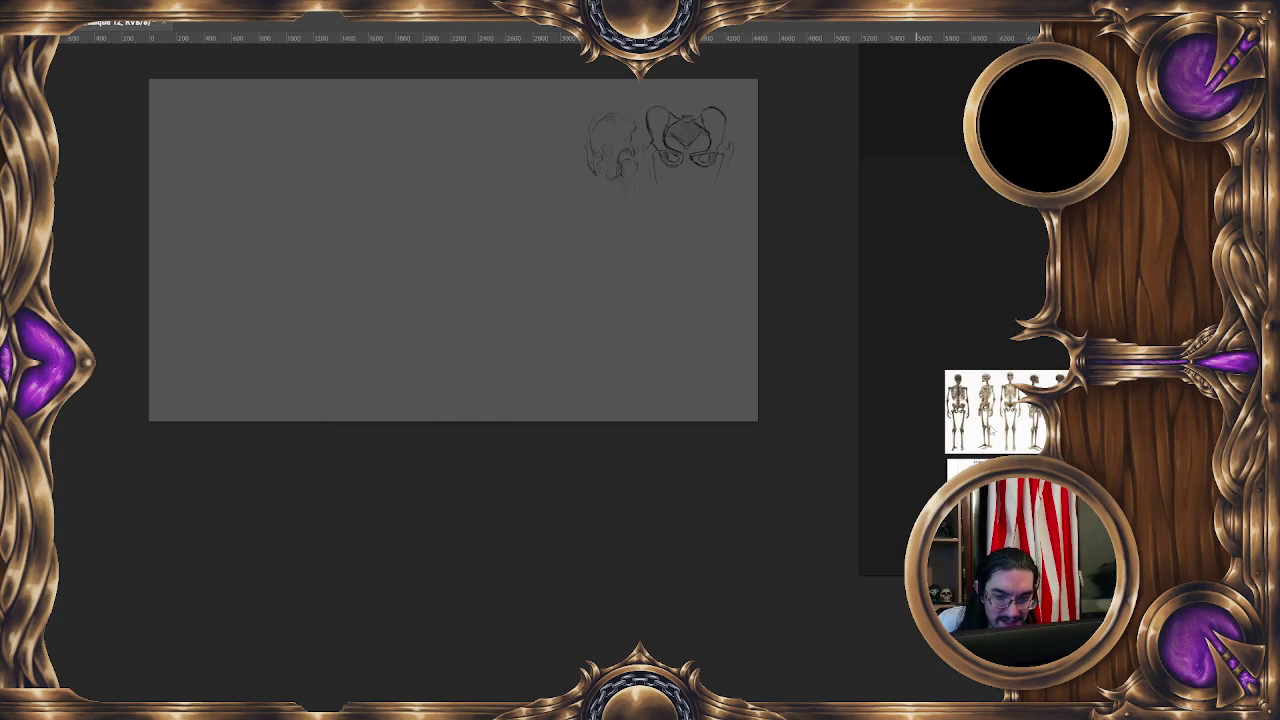
pyautogui.scroll(5, 997, 437)
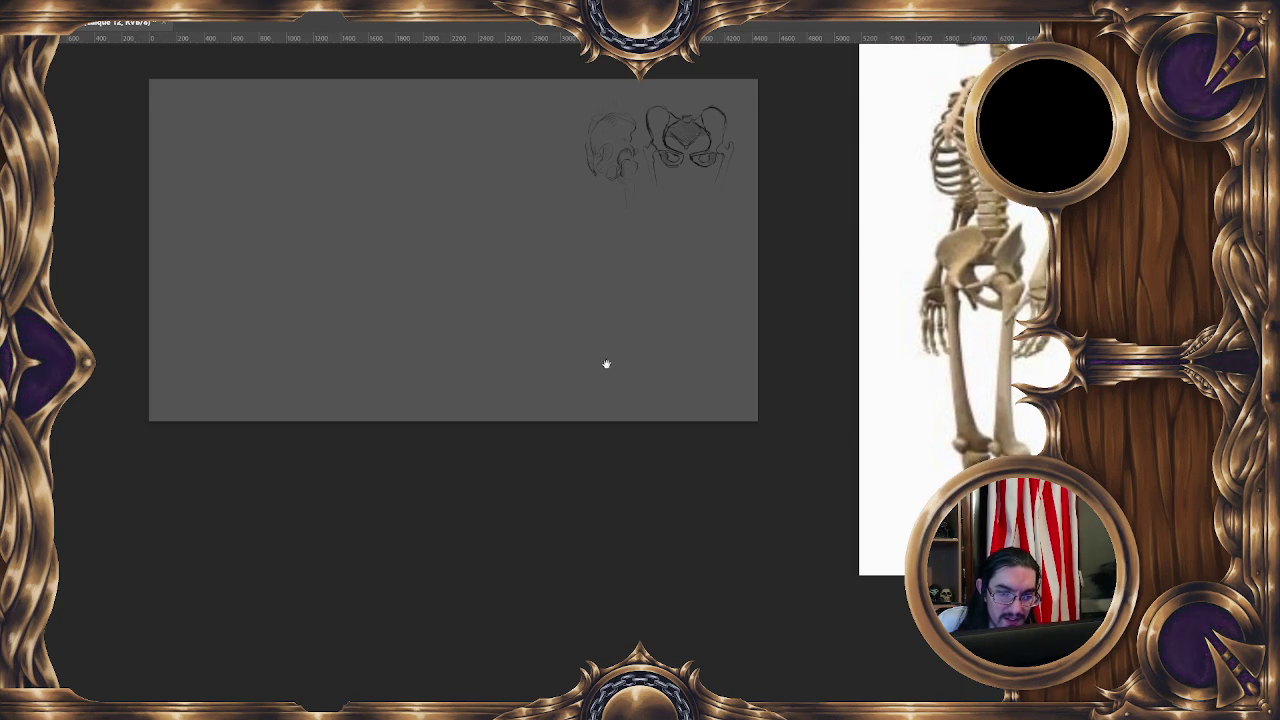
pyautogui.scroll(1, 720, 324)
pyautogui.hotkey('ctrl', 'shift', 'n')
pyautogui.moveTo(740, 318); pyautogui.dragTo(546, 346)
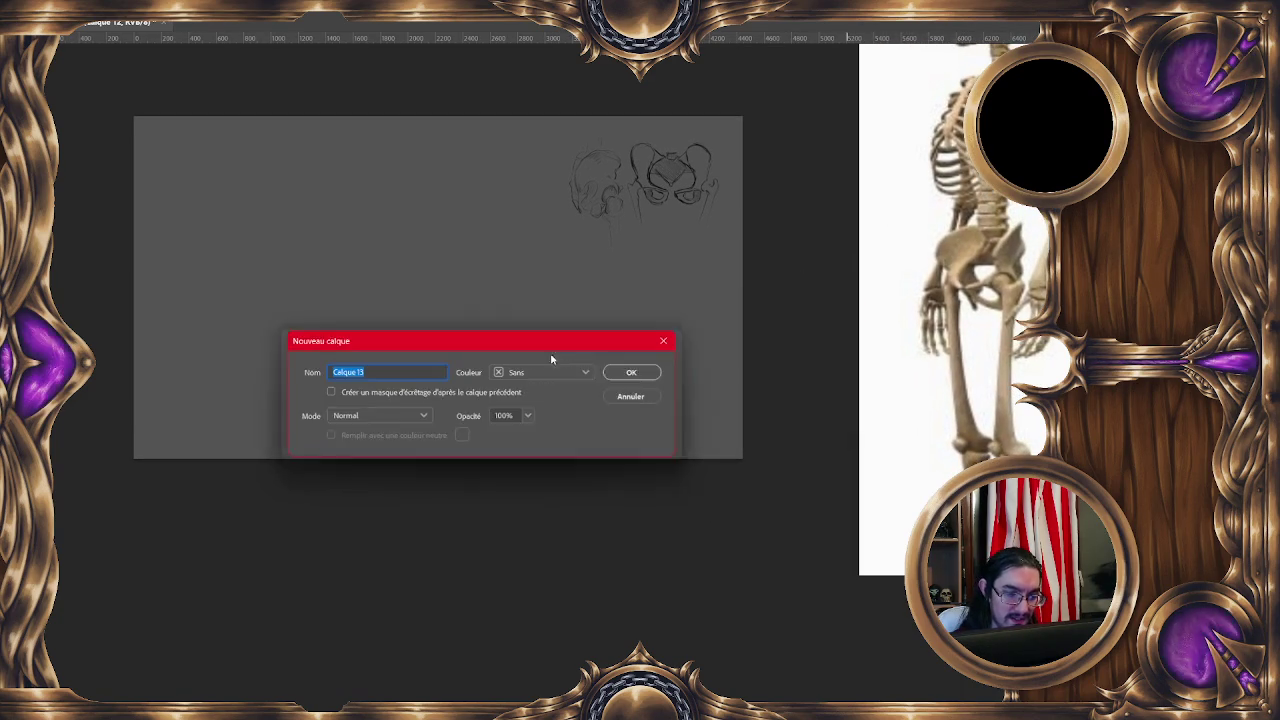
pyautogui.click(645, 372)
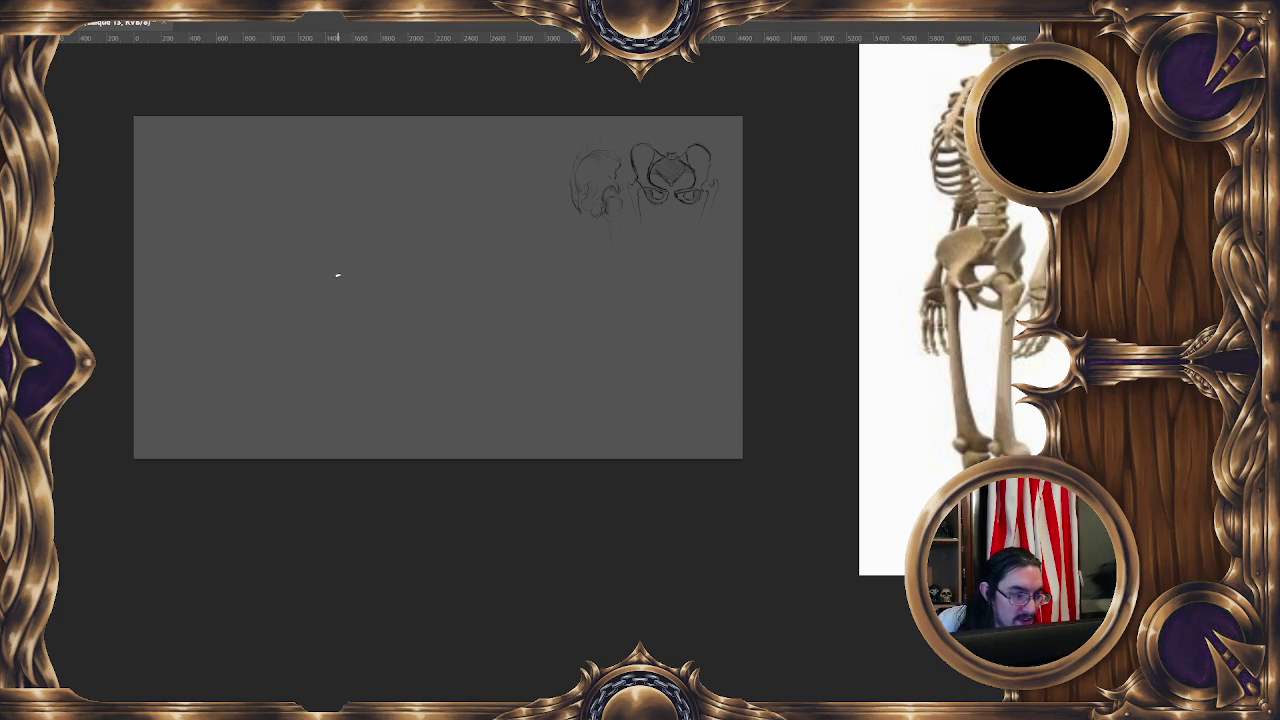
# - Sketch a box-construction pelvis left of centre with flared wing, socket curves and femur lines
pyautogui.moveTo(422, 242); pyautogui.dragTo(409, 271)
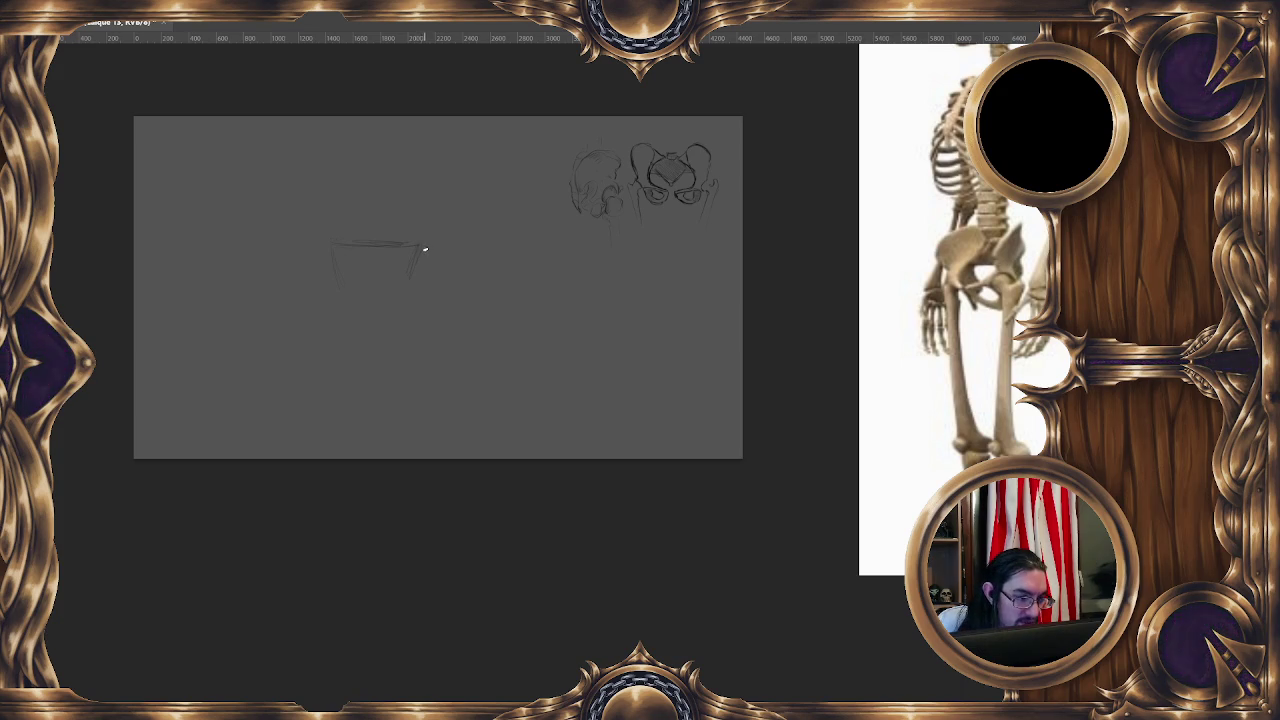
pyautogui.moveTo(434, 246); pyautogui.dragTo(435, 268)
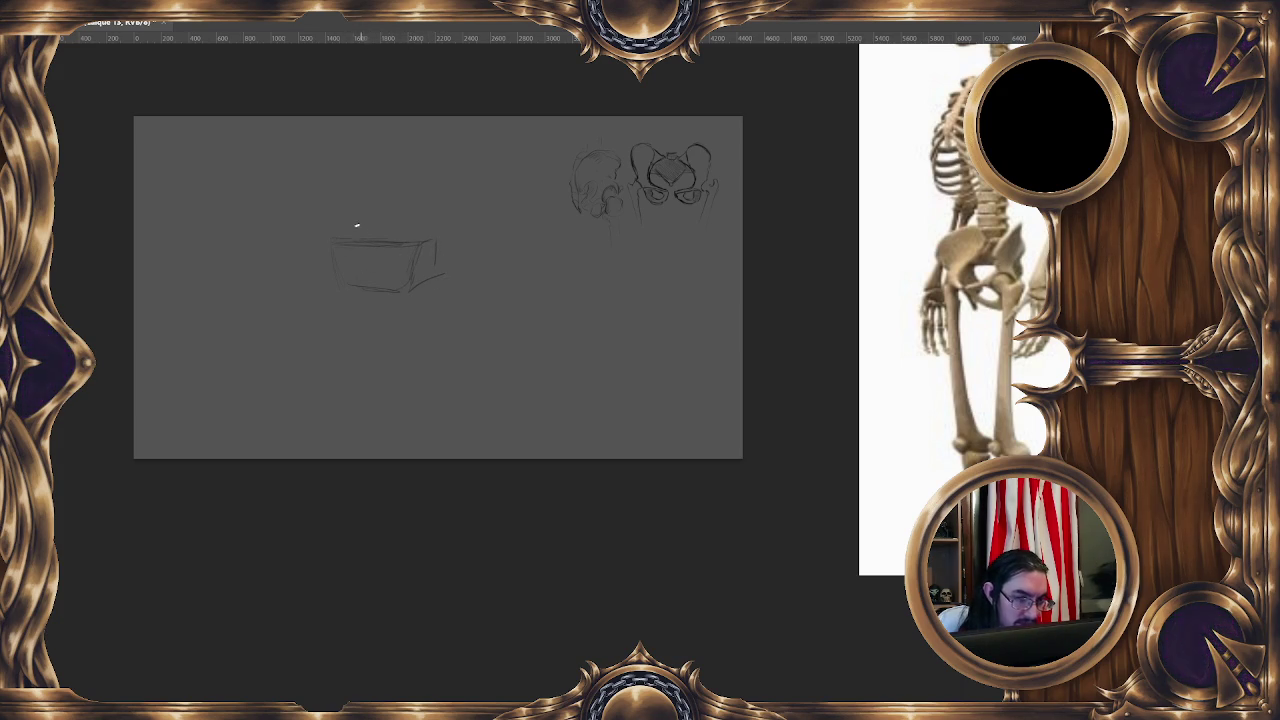
pyautogui.moveTo(354, 282)
pyautogui.mouseDown()
pyautogui.moveTo(351, 257)
pyautogui.moveTo(374, 240)
pyautogui.mouseUp()
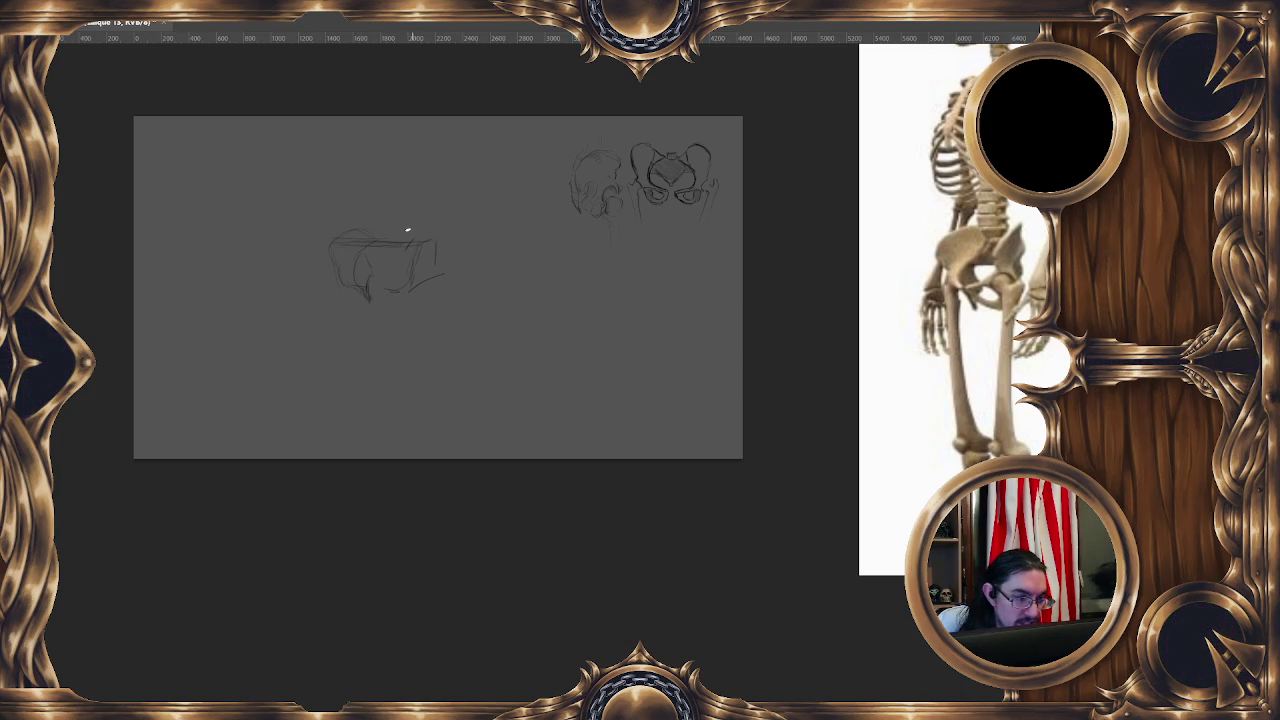
pyautogui.moveTo(342, 234); pyautogui.dragTo(368, 227)
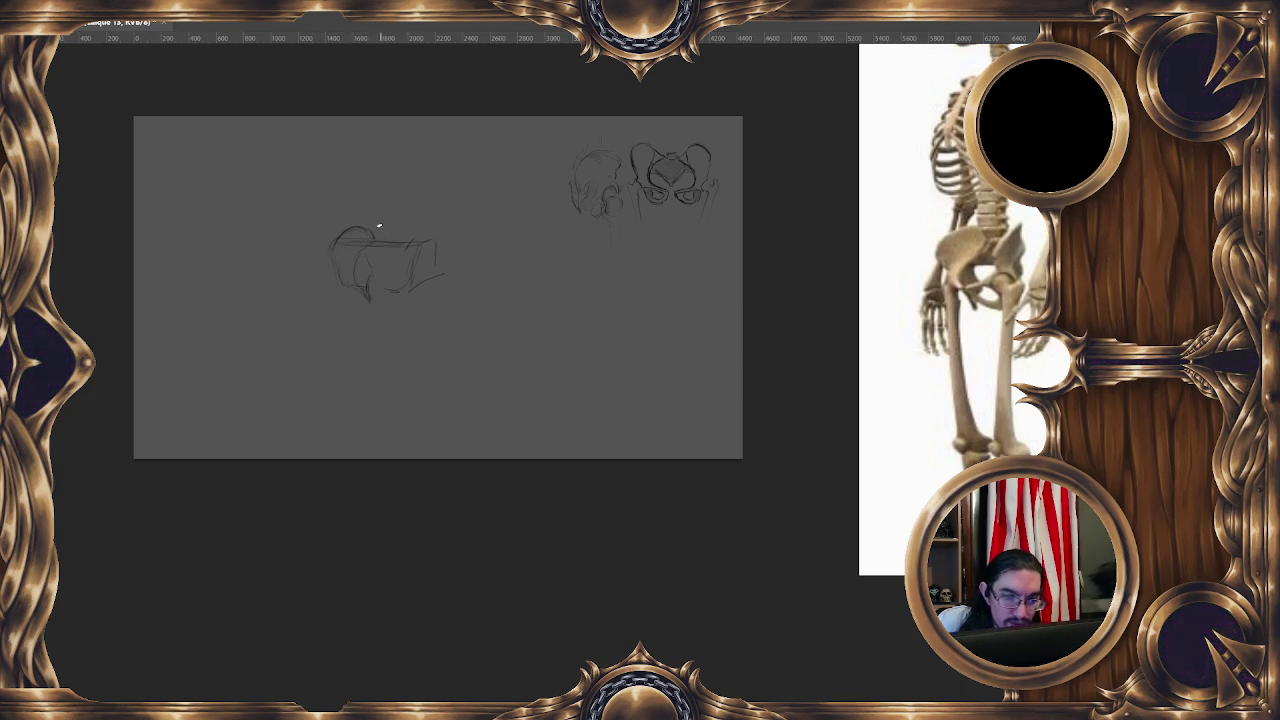
pyautogui.moveTo(372, 241)
pyautogui.mouseDown()
pyautogui.moveTo(405, 240)
pyautogui.moveTo(431, 265)
pyautogui.mouseUp()
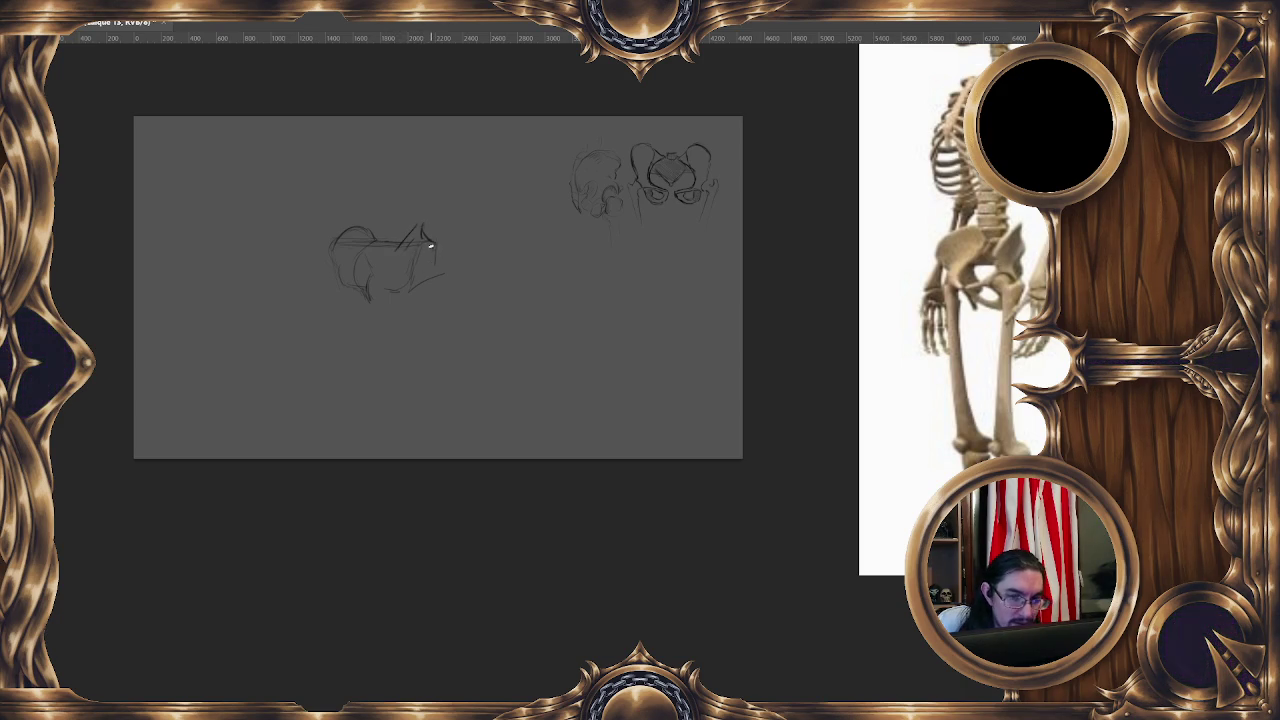
pyautogui.moveTo(430, 251); pyautogui.dragTo(436, 275)
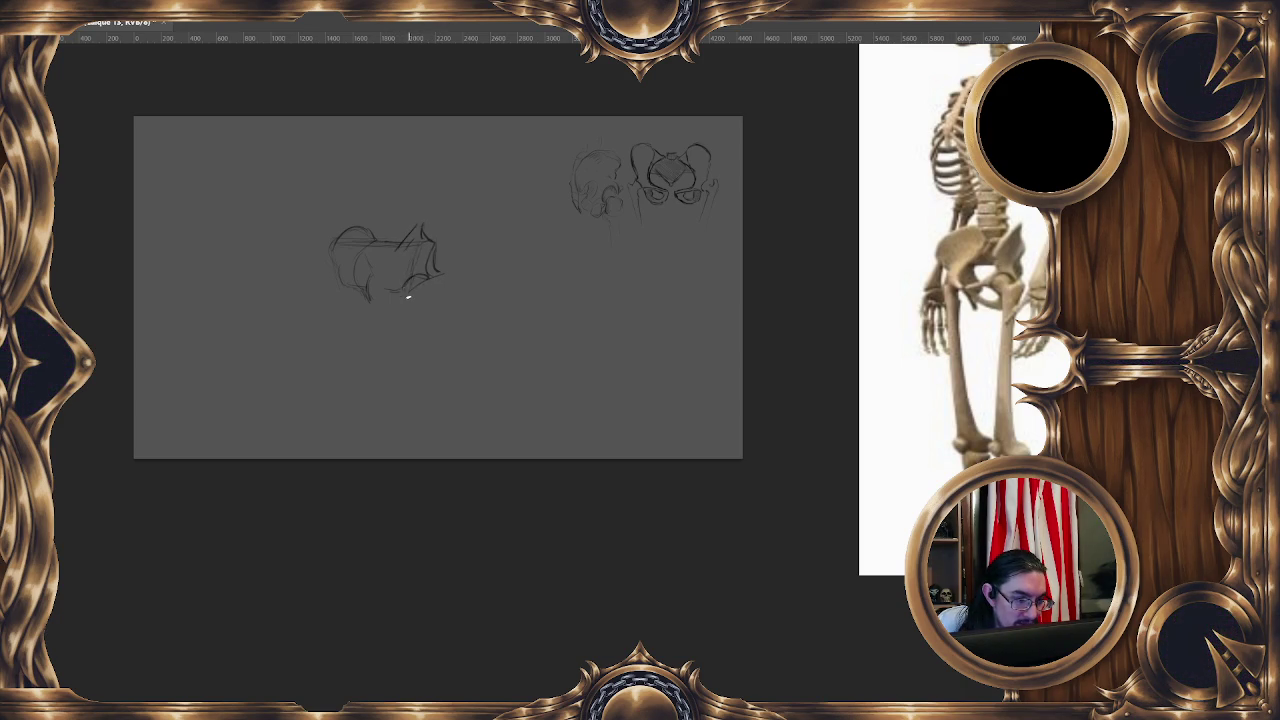
pyautogui.moveTo(408, 297)
pyautogui.mouseDown()
pyautogui.moveTo(436, 280)
pyautogui.moveTo(415, 337)
pyautogui.moveTo(431, 343)
pyautogui.mouseUp()
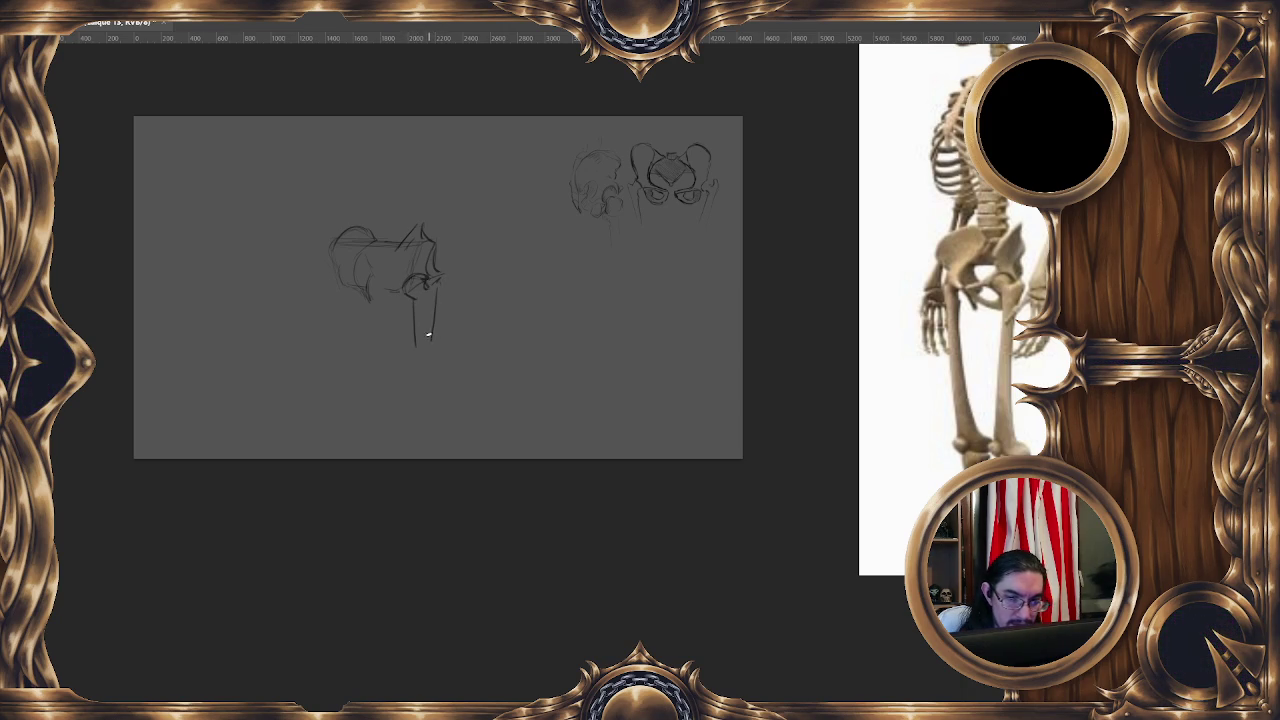
pyautogui.moveTo(437, 297); pyautogui.dragTo(428, 340)
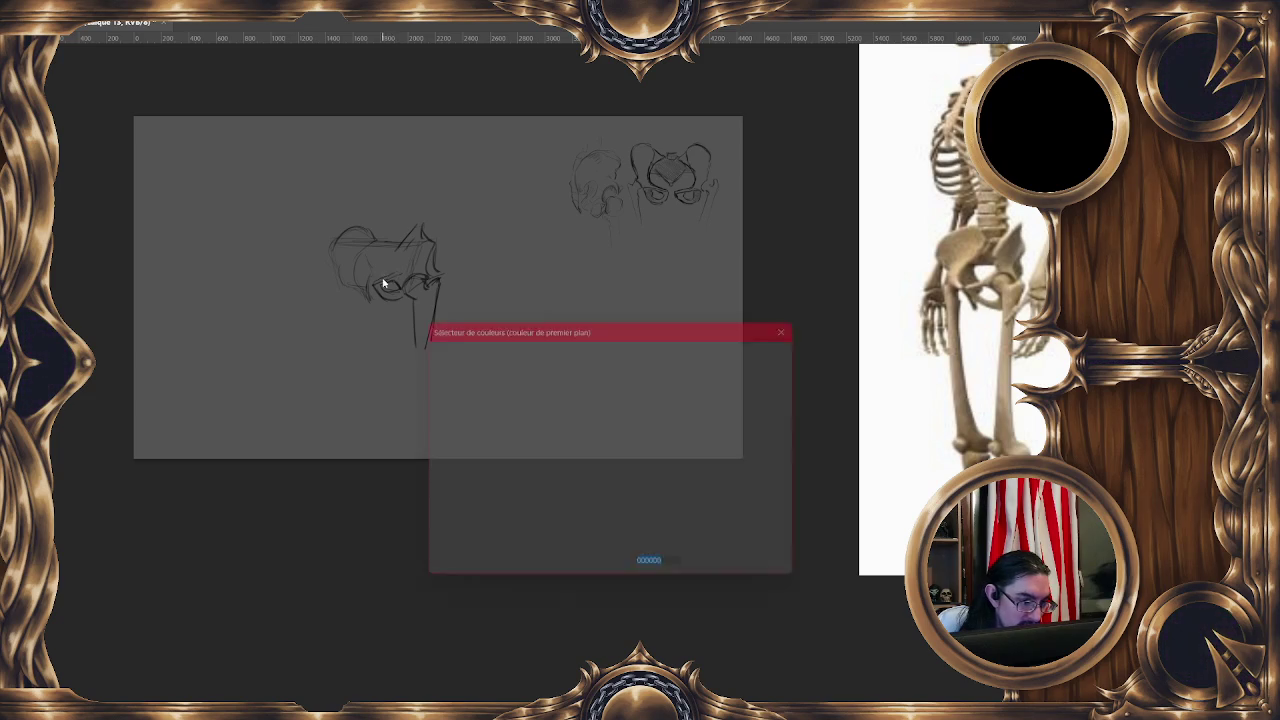
# - Add sacrum lines above the hips and draw the left femur below
pyautogui.click(712, 378)
pyautogui.moveTo(346, 248)
pyautogui.mouseDown()
pyautogui.moveTo(408, 282)
pyautogui.moveTo(372, 283)
pyautogui.mouseUp()
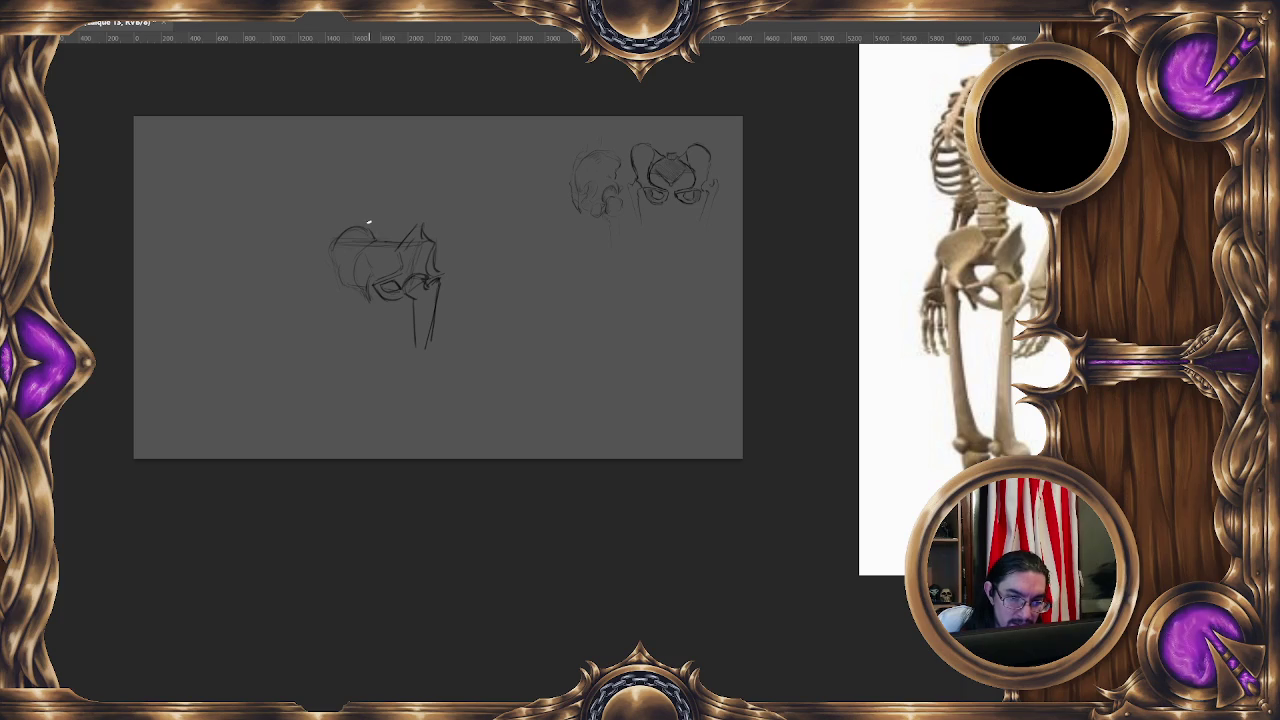
pyautogui.moveTo(375, 217)
pyautogui.mouseDown()
pyautogui.moveTo(377, 194)
pyautogui.moveTo(394, 213)
pyautogui.mouseUp()
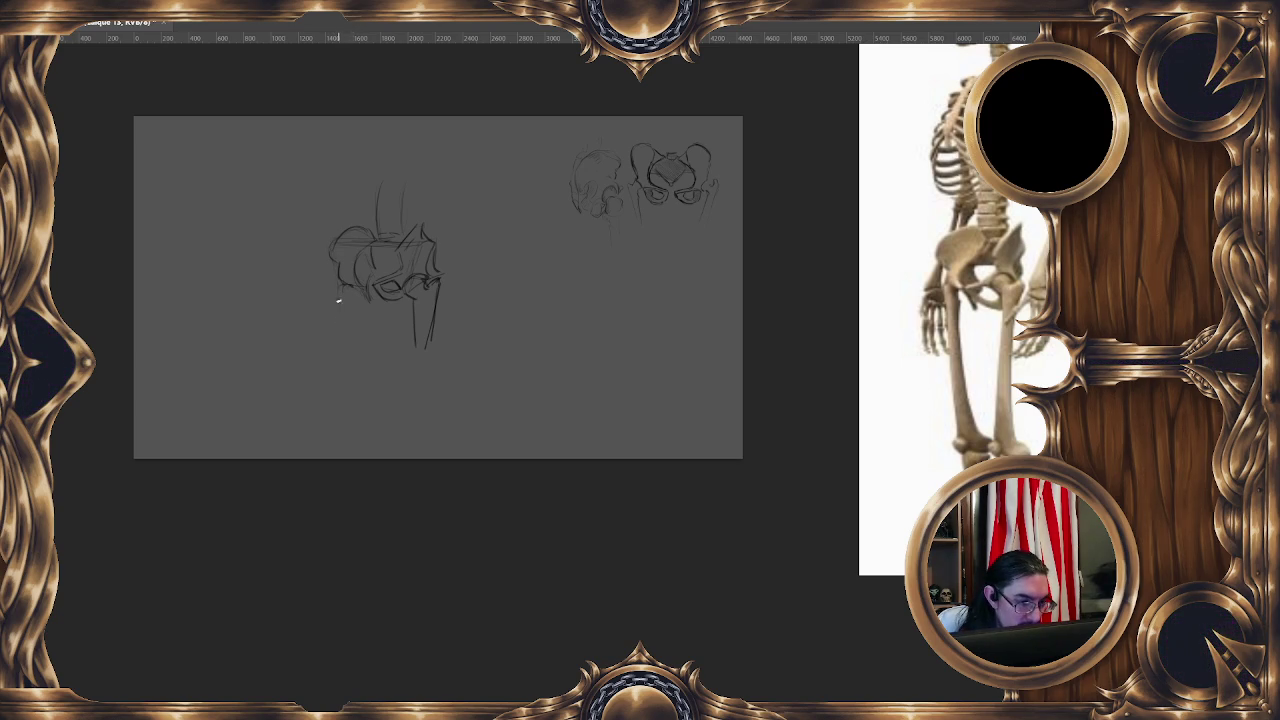
pyautogui.moveTo(344, 289); pyautogui.dragTo(356, 329)
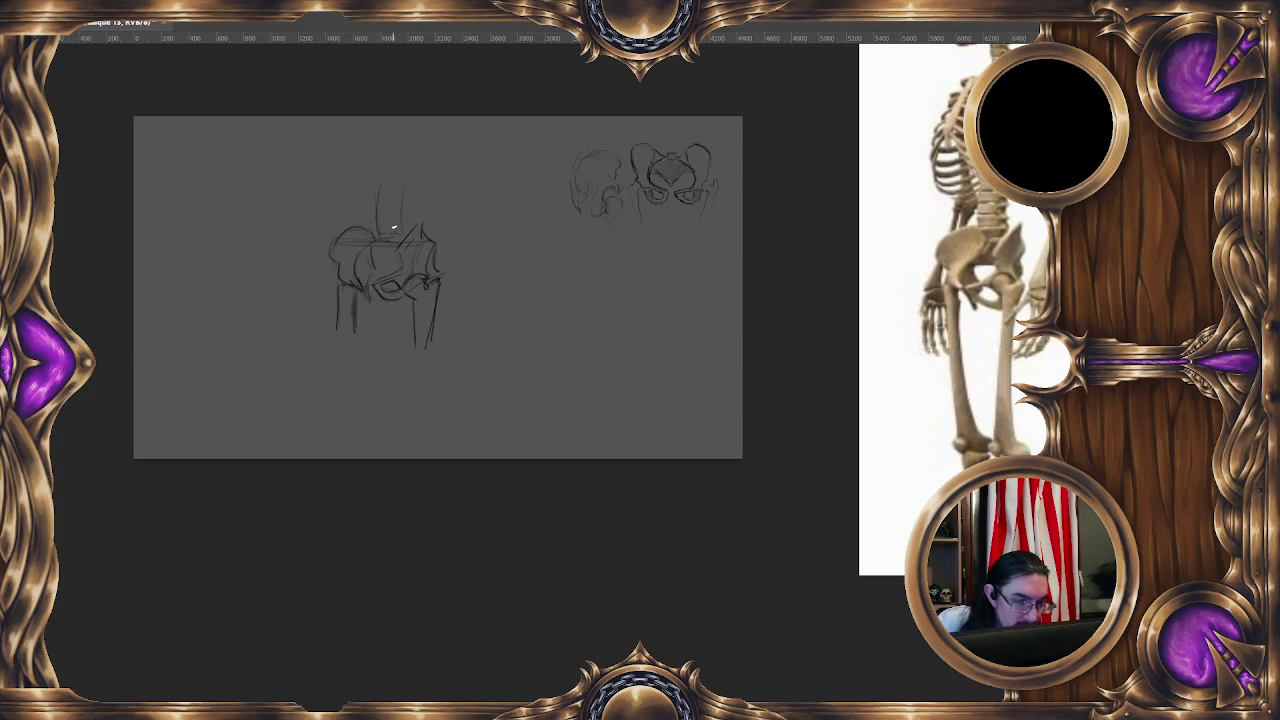
# - Hatch the pelvis's upper right and strengthen the right femur edge
pyautogui.moveTo(387, 274); pyautogui.dragTo(386, 267)
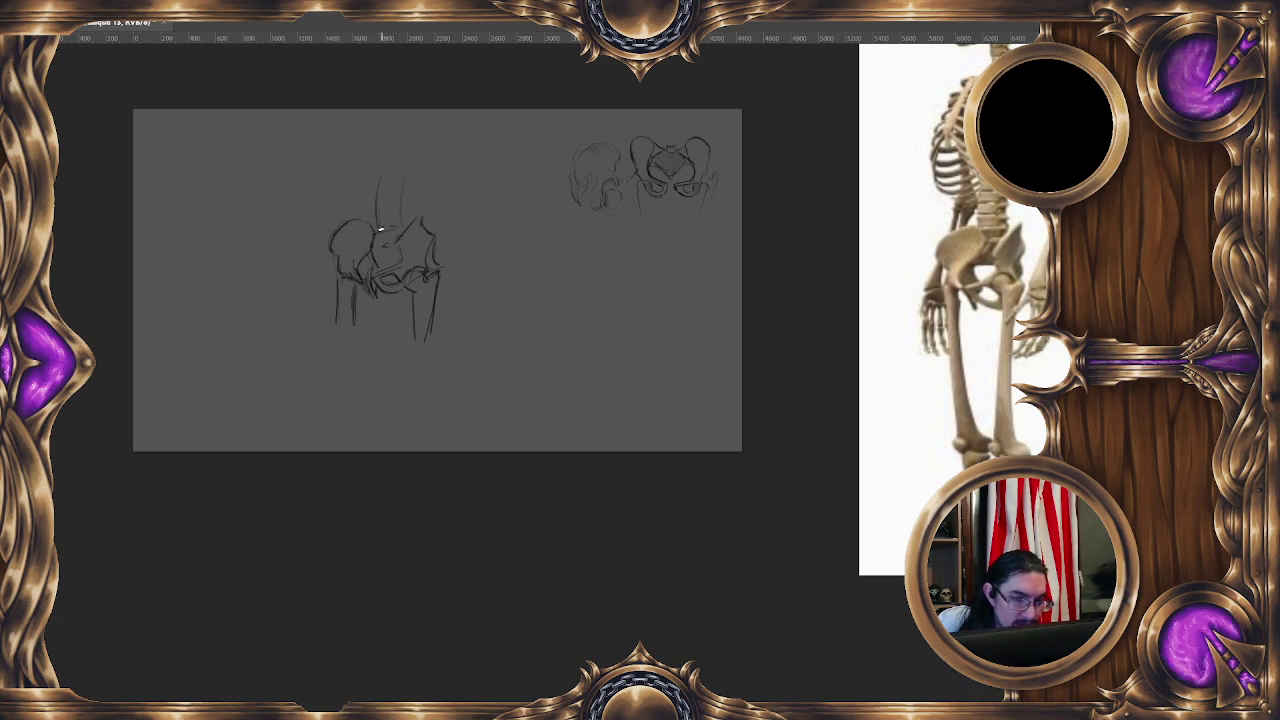
pyautogui.moveTo(394, 274); pyautogui.dragTo(392, 265)
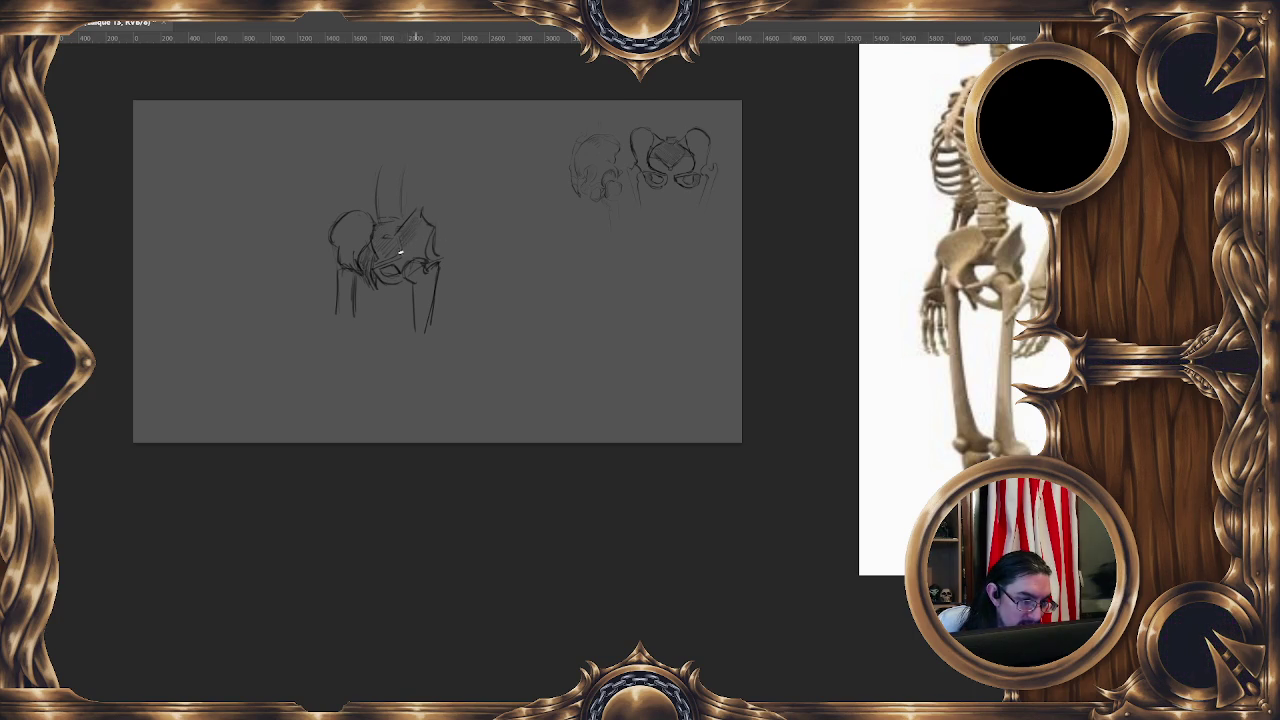
pyautogui.moveTo(410, 244); pyautogui.dragTo(446, 230)
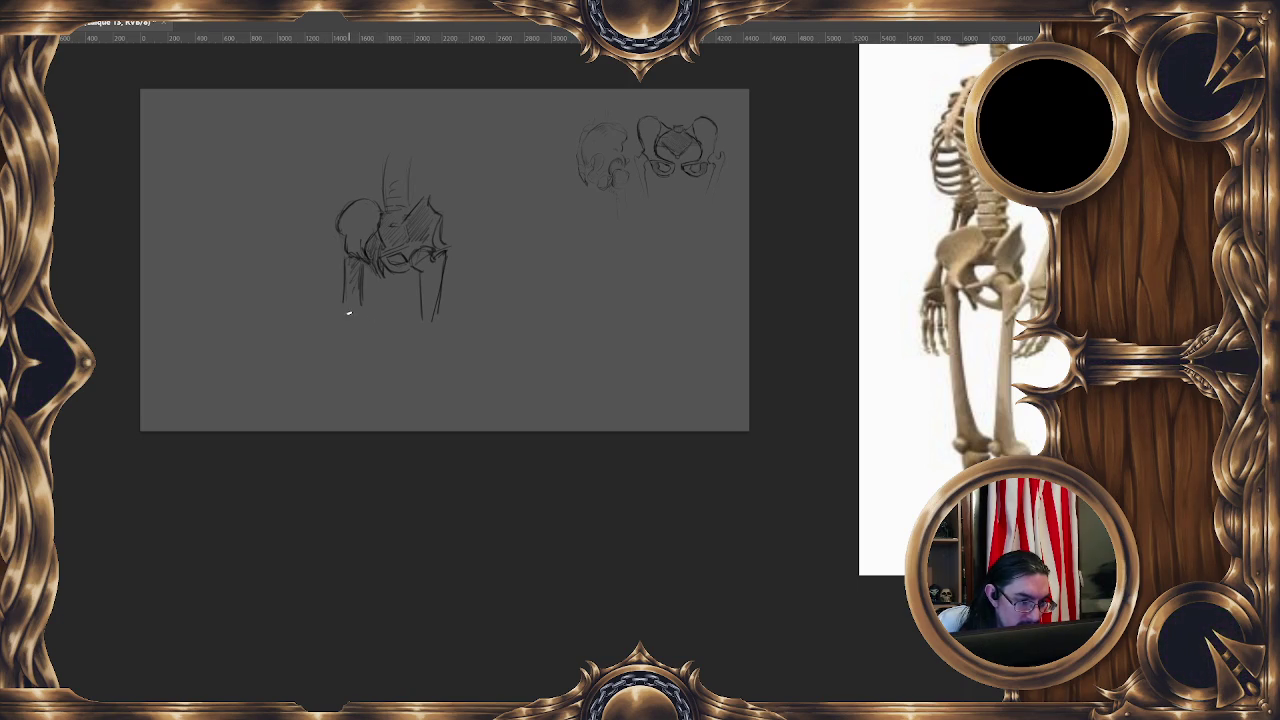
pyautogui.moveTo(428, 258); pyautogui.dragTo(437, 293)
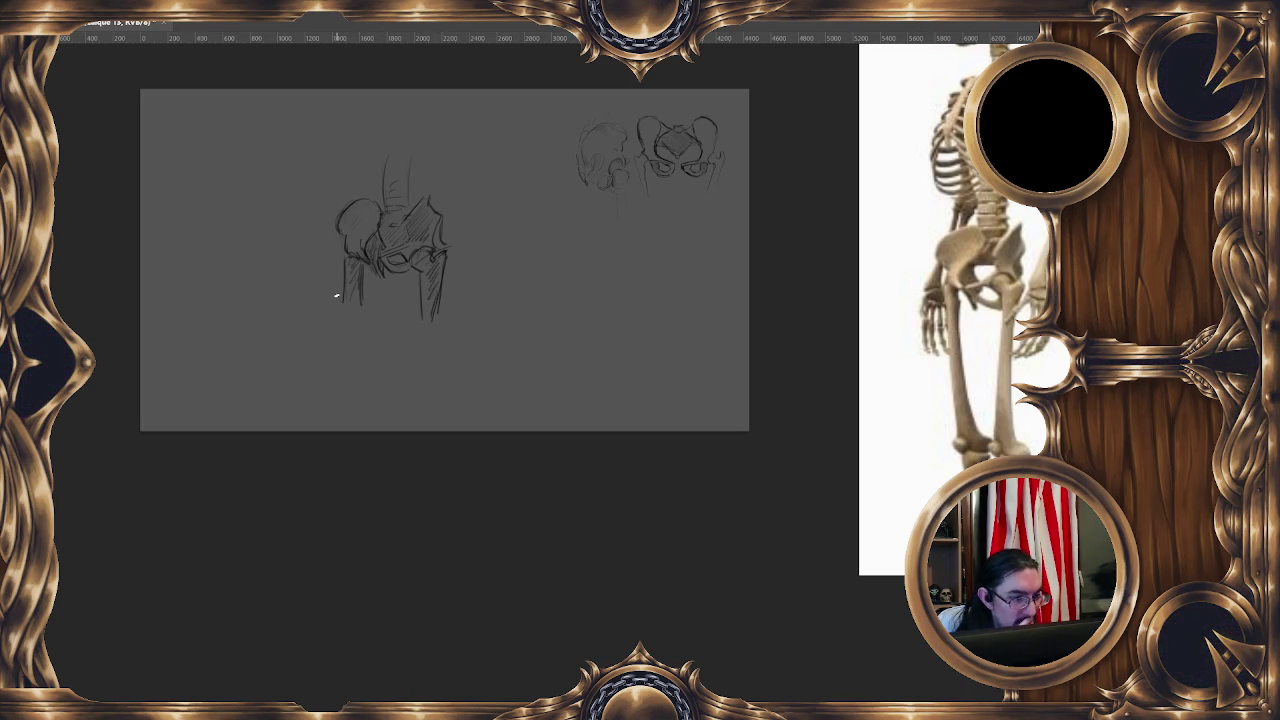
pyautogui.rightClick(411, 232)
# - Shrink the front pelvis sketch and place it below the top-right sketches
pyautogui.click(497, 368)
pyautogui.moveTo(452, 322)
pyautogui.mouseDown()
pyautogui.moveTo(405, 258)
pyautogui.moveTo(705, 300)
pyautogui.mouseUp()
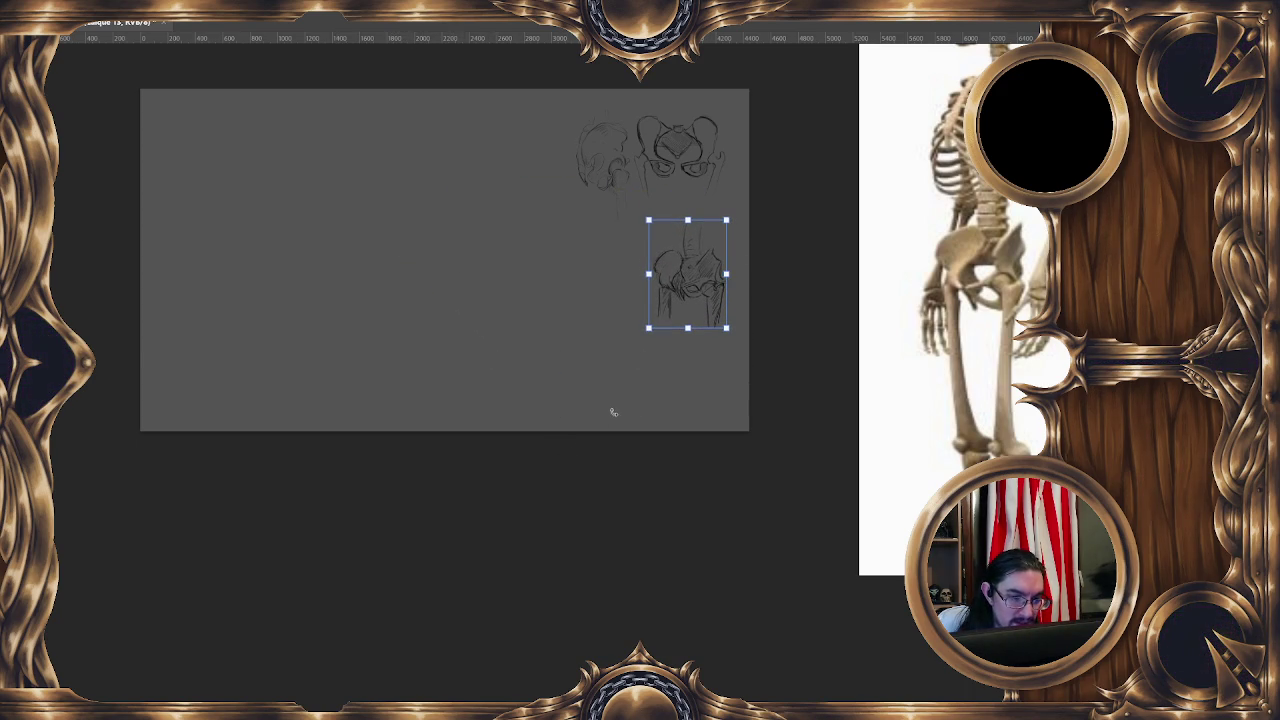
pyautogui.press('Return')
# - Add a fresh empty layer for the next sketch
pyautogui.hotkey('ctrl', 'shift', 'n')
pyautogui.moveTo(789, 319); pyautogui.dragTo(632, 342)
pyautogui.press('Return')
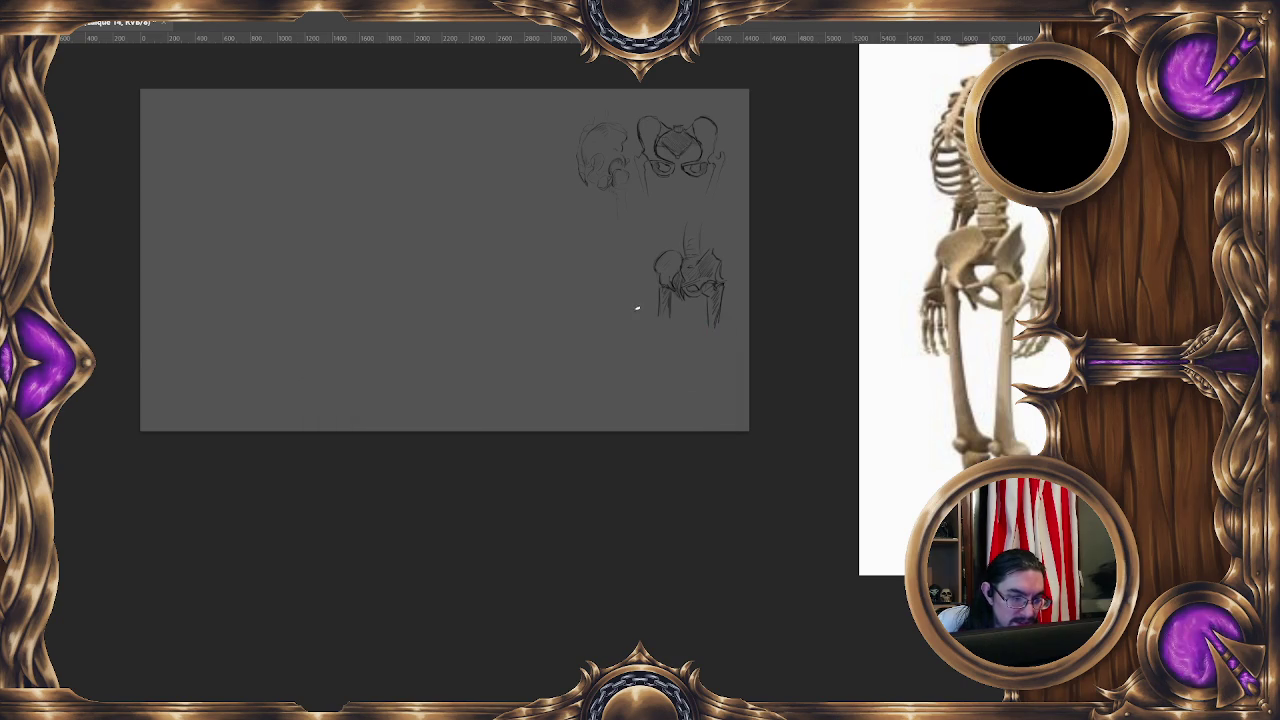
pyautogui.scroll(-3, 955, 310)
pyautogui.scroll(3, 955, 310)
# - With the side-view skeleton as reference, sketch a new hip outline and femur shaft
pyautogui.moveTo(1040, 410); pyautogui.dragTo(951, 415)
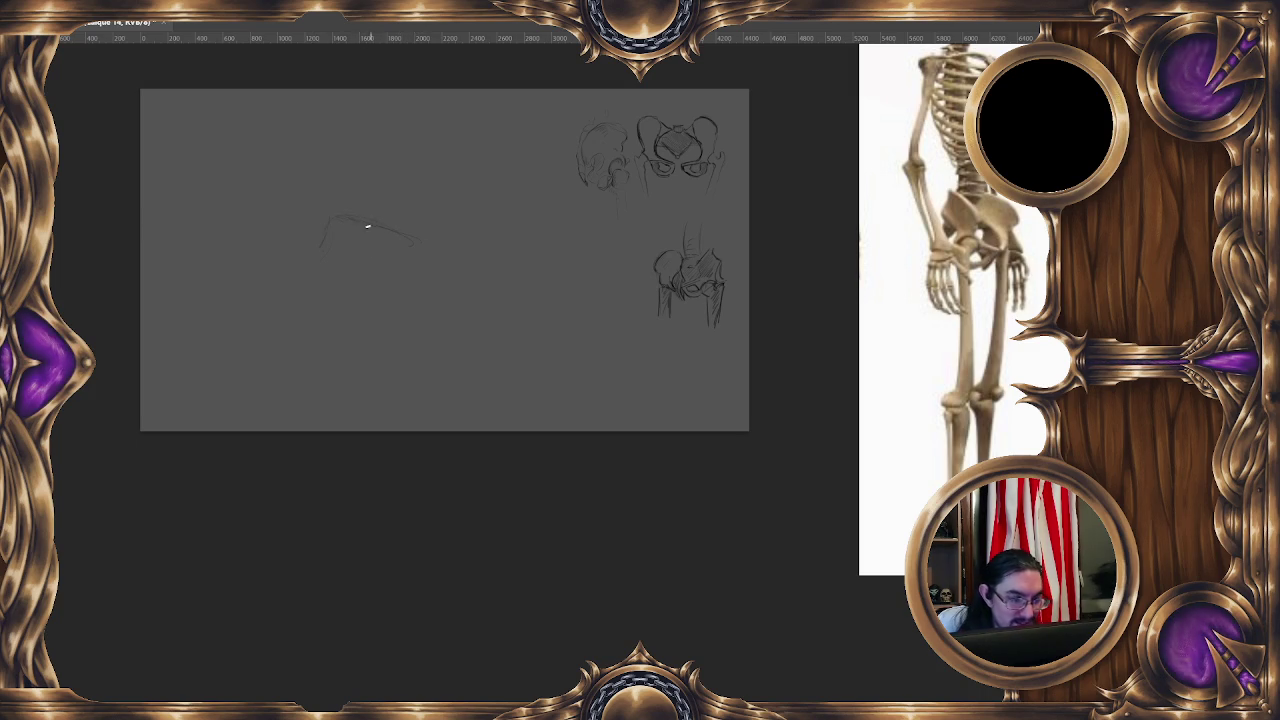
pyautogui.moveTo(343, 217)
pyautogui.mouseDown()
pyautogui.moveTo(408, 232)
pyautogui.moveTo(380, 293)
pyautogui.mouseUp()
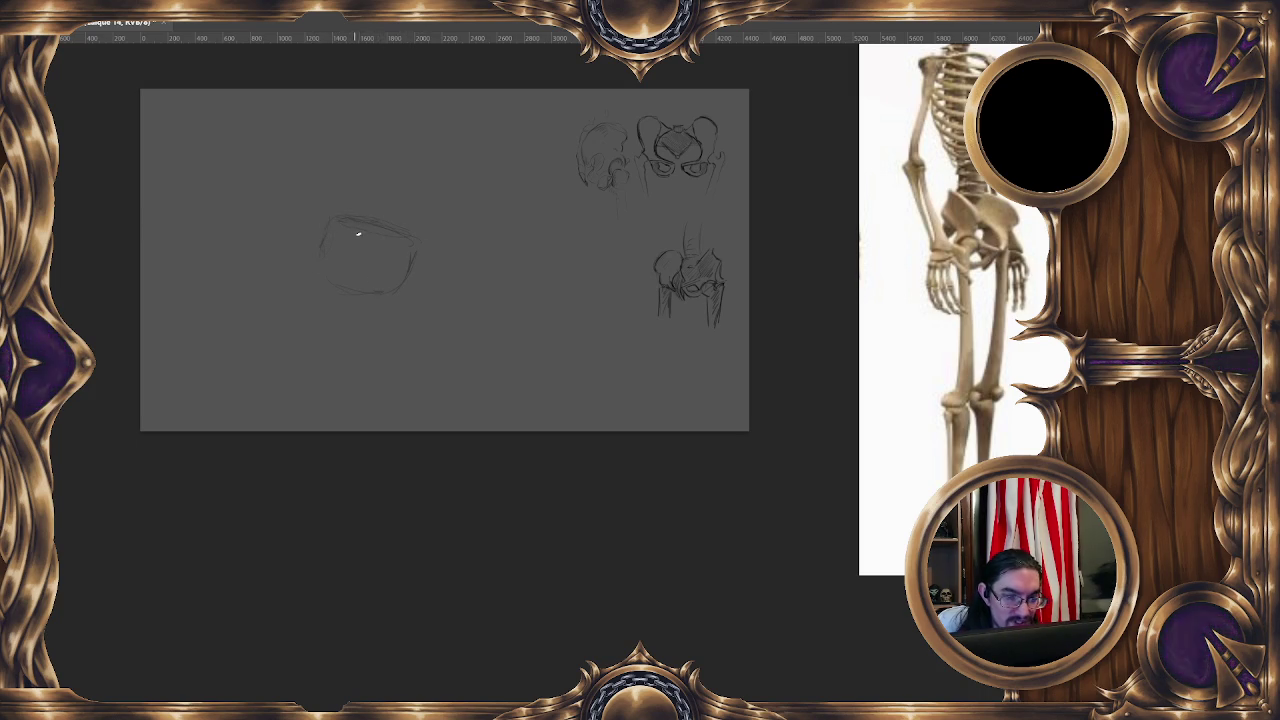
pyautogui.moveTo(347, 216); pyautogui.dragTo(314, 243)
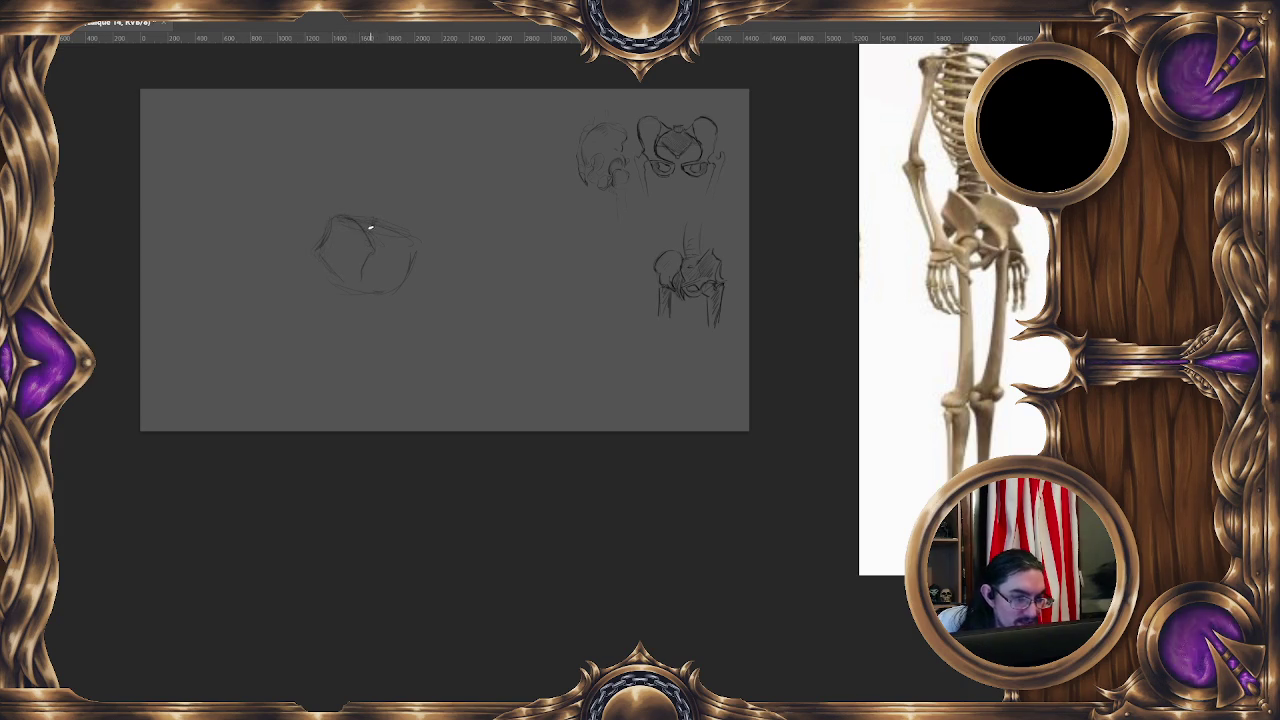
pyautogui.moveTo(380, 220); pyautogui.dragTo(411, 243)
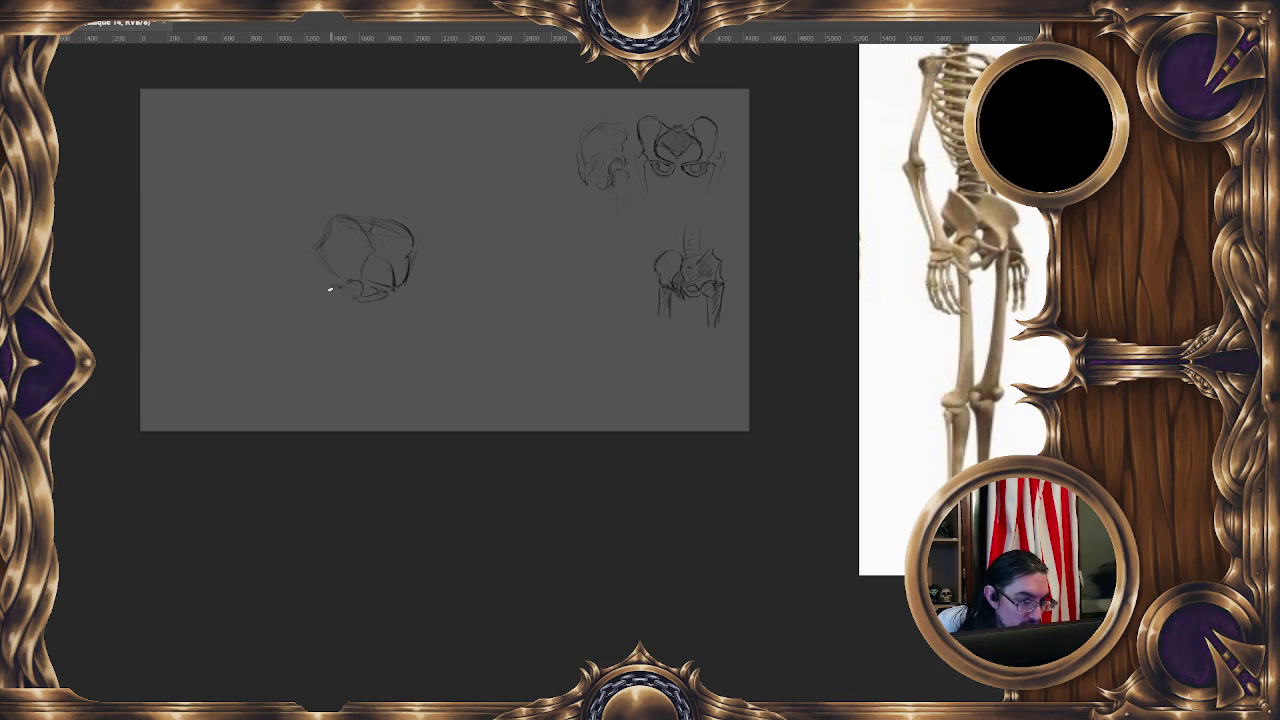
pyautogui.moveTo(351, 372); pyautogui.dragTo(352, 325)
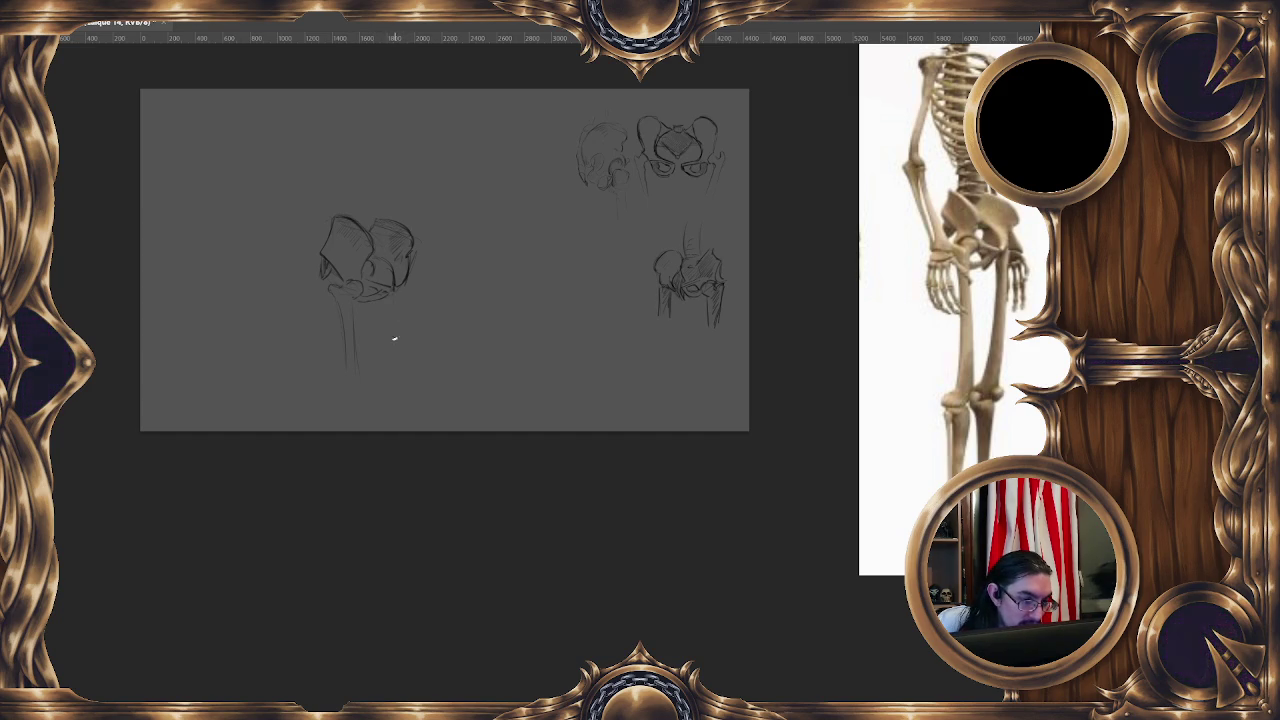
# - Darken both edges of the femur shaft, redoing one stroke, and pan the canvas
pyautogui.moveTo(402, 310); pyautogui.dragTo(403, 338)
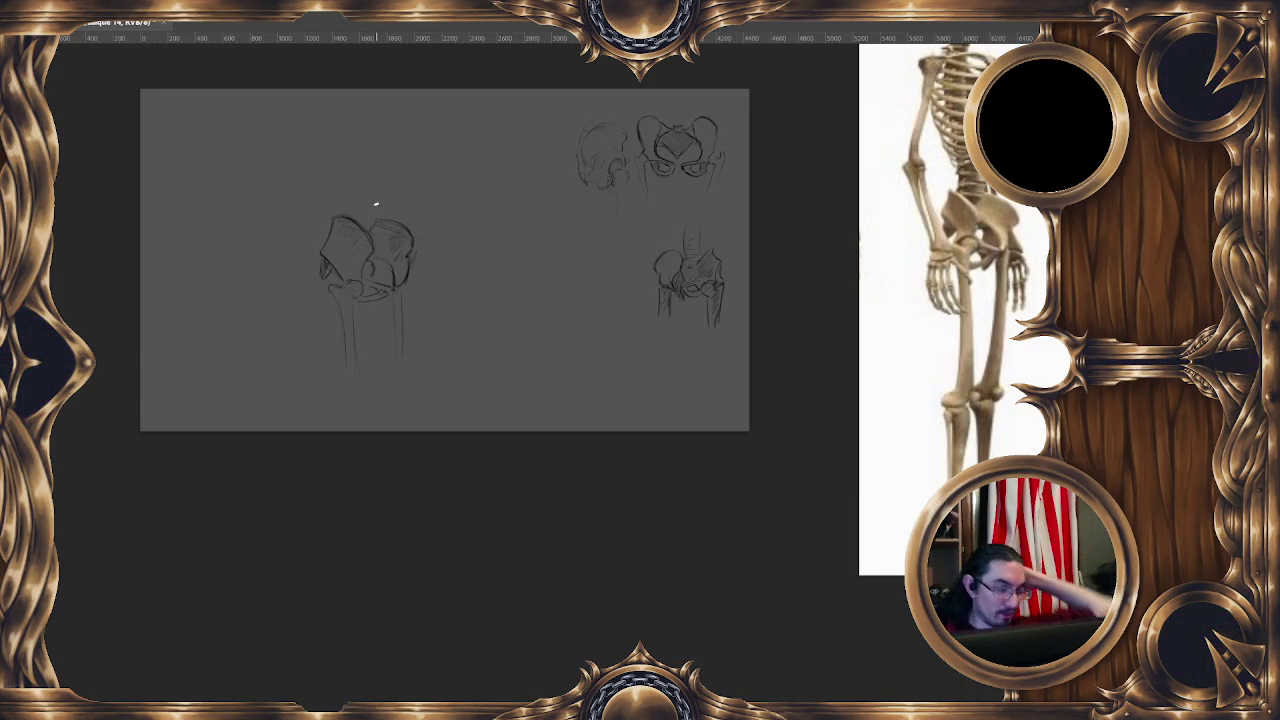
pyautogui.moveTo(397, 298); pyautogui.dragTo(392, 372)
pyautogui.hotkey('ctrl', 'z')
pyautogui.moveTo(397, 298)
pyautogui.mouseDown()
pyautogui.moveTo(392, 372)
pyautogui.moveTo(397, 296)
pyautogui.mouseUp()
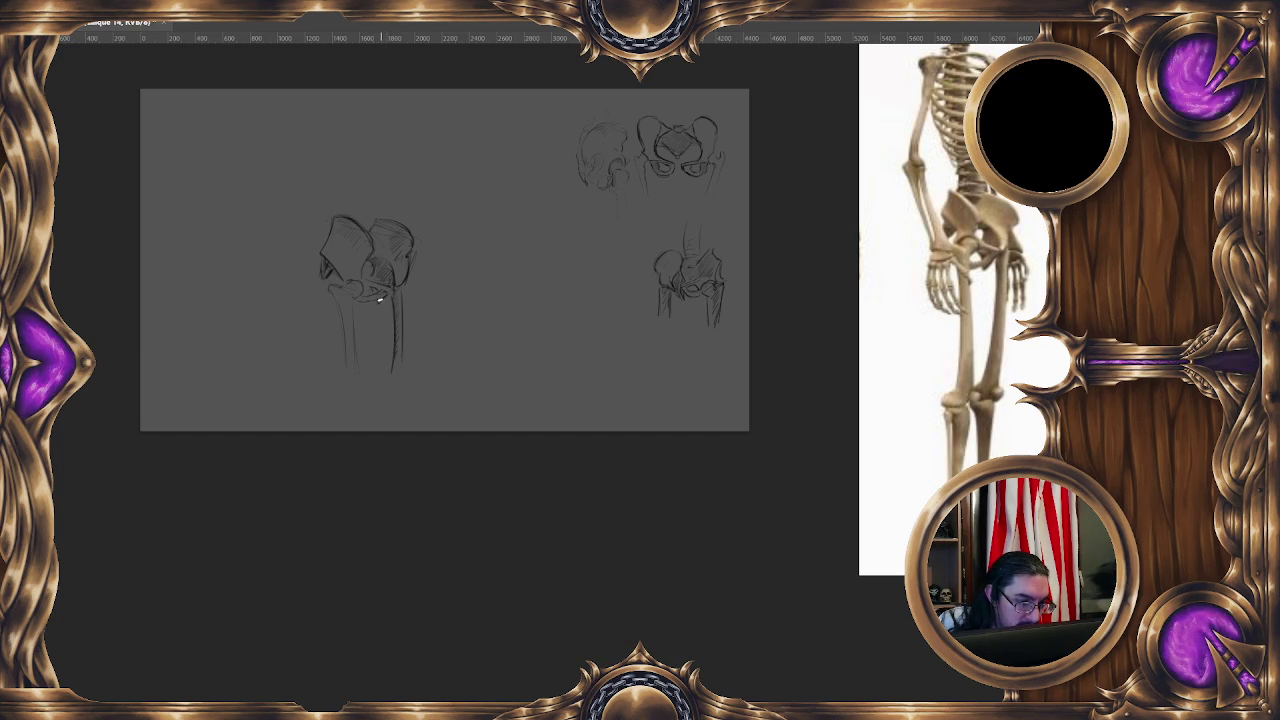
pyautogui.moveTo(484, 184); pyautogui.dragTo(487, 219)
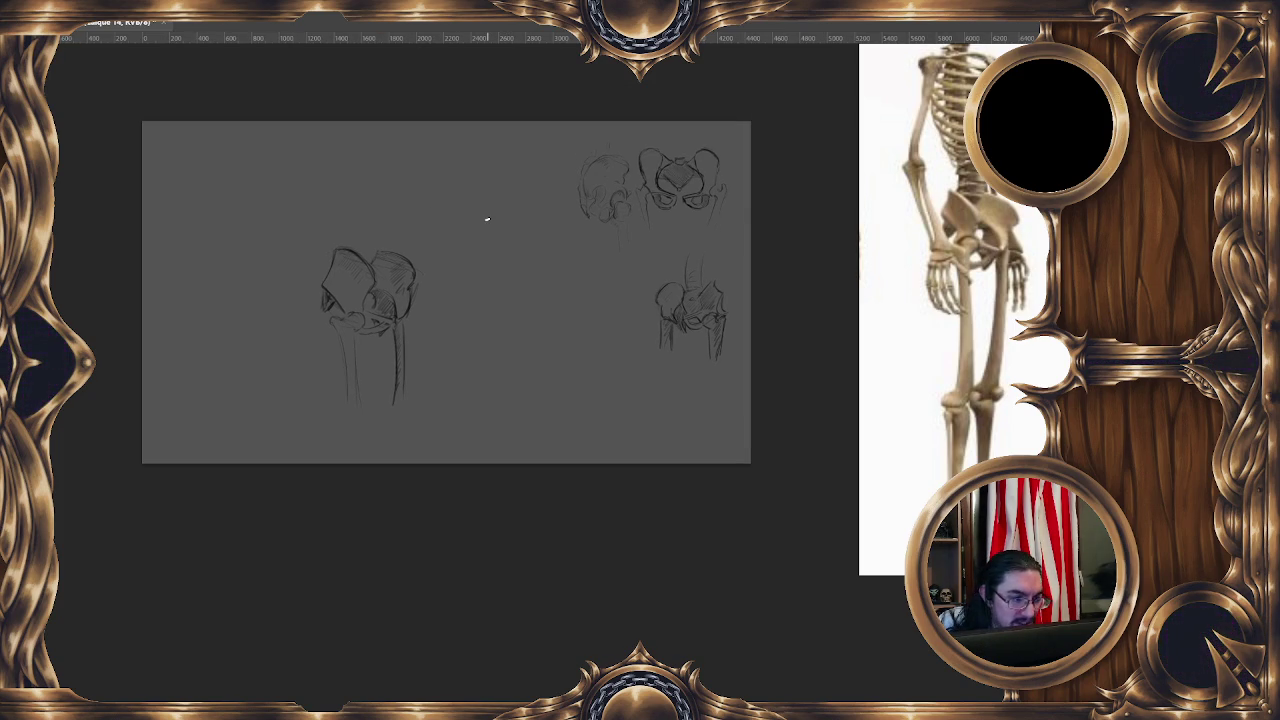
# - Shrink the hip-and-femur sketch into the right-hand group and begin layer Calque 15
pyautogui.rightClick(420, 343)
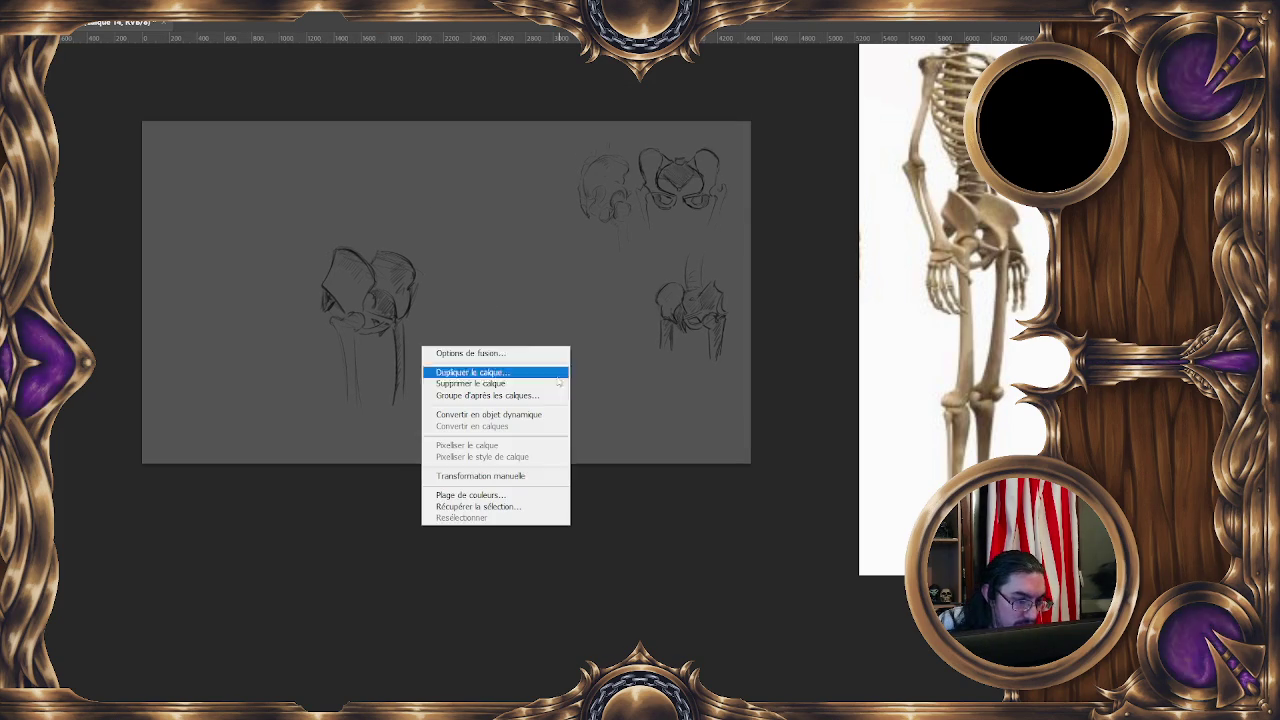
pyautogui.click(440, 478)
pyautogui.moveTo(423, 413); pyautogui.dragTo(377, 341)
pyautogui.moveTo(350, 300)
pyautogui.mouseDown()
pyautogui.moveTo(600, 305)
pyautogui.moveTo(616, 325)
pyautogui.mouseUp()
pyautogui.moveTo(577, 366)
pyautogui.mouseDown()
pyautogui.moveTo(558, 390)
pyautogui.moveTo(601, 369)
pyautogui.mouseUp()
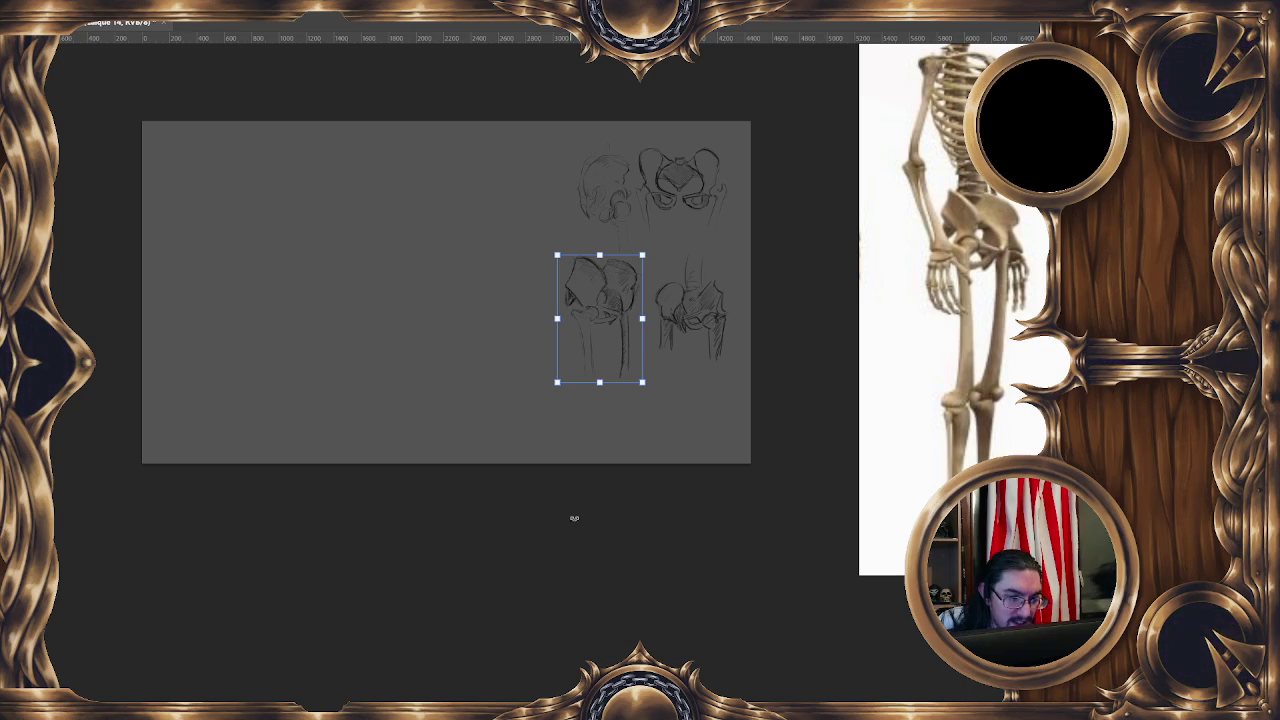
pyautogui.press('Return')
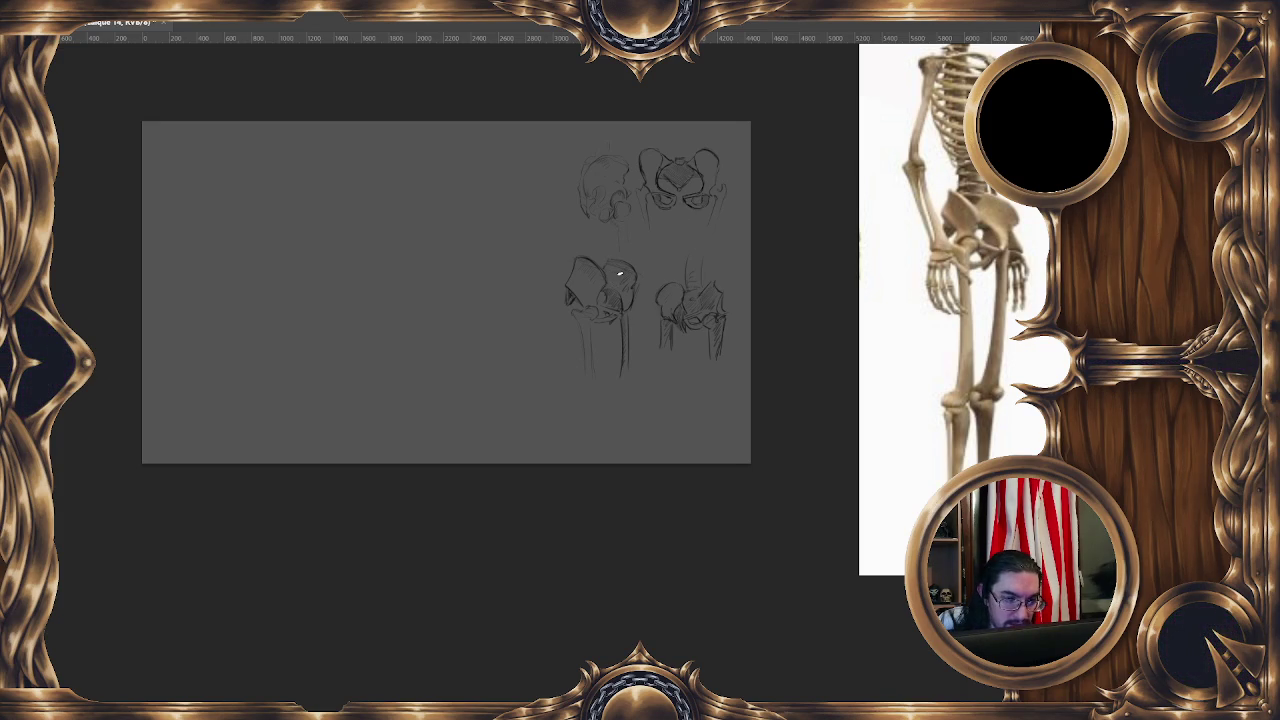
pyautogui.hotkey('ctrl', 'shift', 'n')
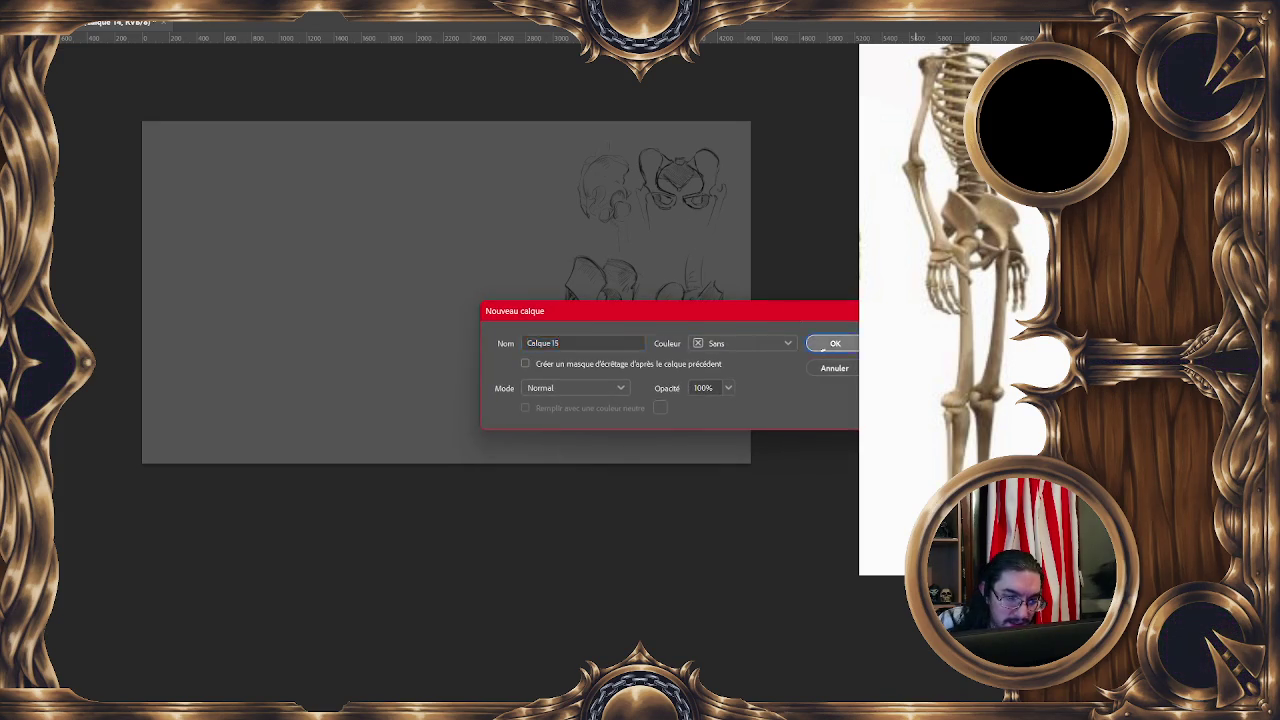
# - Confirm layer Calque 15 and zoom the skeleton reference onto its pelvis
pyautogui.click(834, 338)
pyautogui.scroll(1, 918, 377)
pyautogui.scroll(1, 918, 377)
pyautogui.scroll(2, 917, 380)
pyautogui.scroll(2, 915, 383)
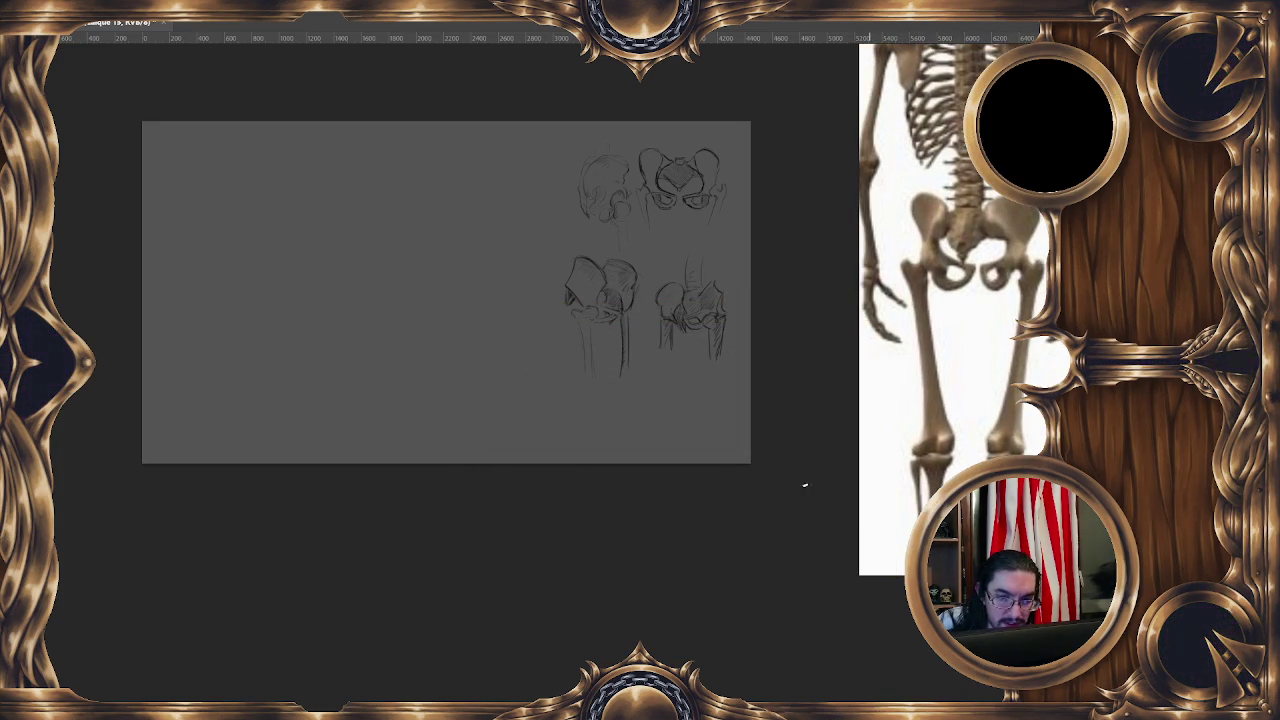
pyautogui.scroll(-3, 950, 400)
pyautogui.scroll(1, 935, 480)
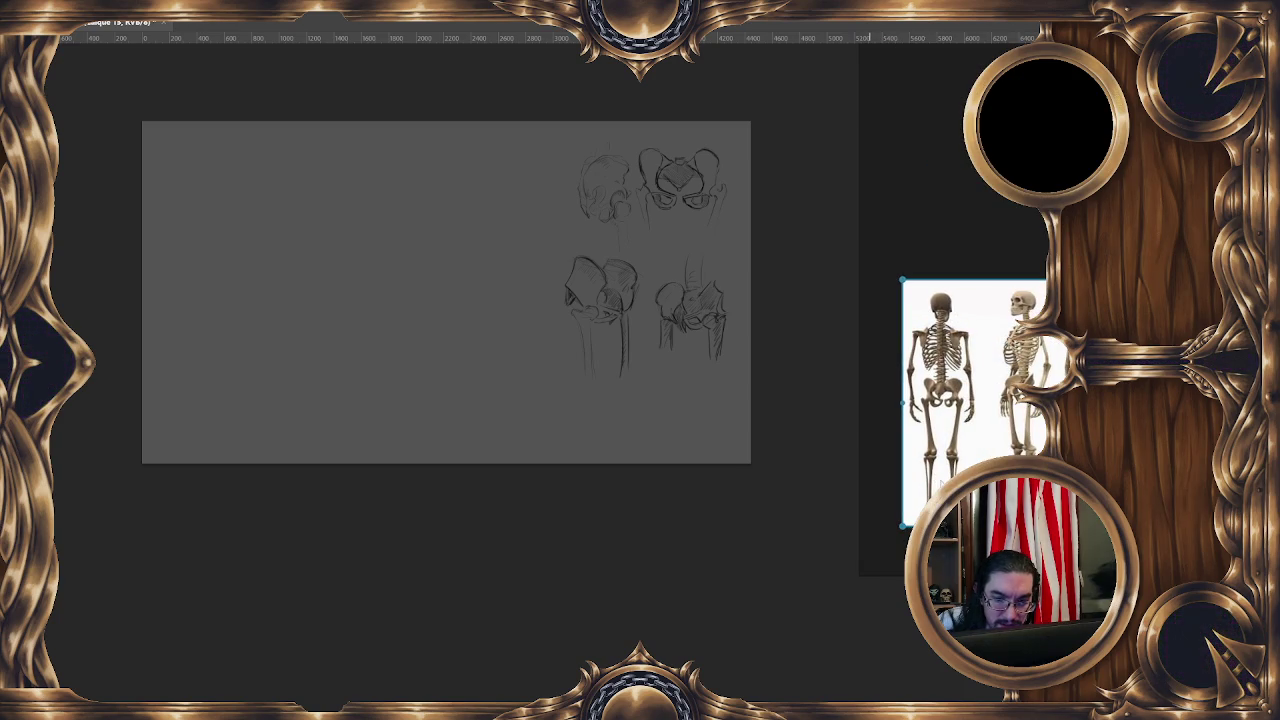
pyautogui.scroll(2, 940, 480)
pyautogui.scroll(1, 940, 480)
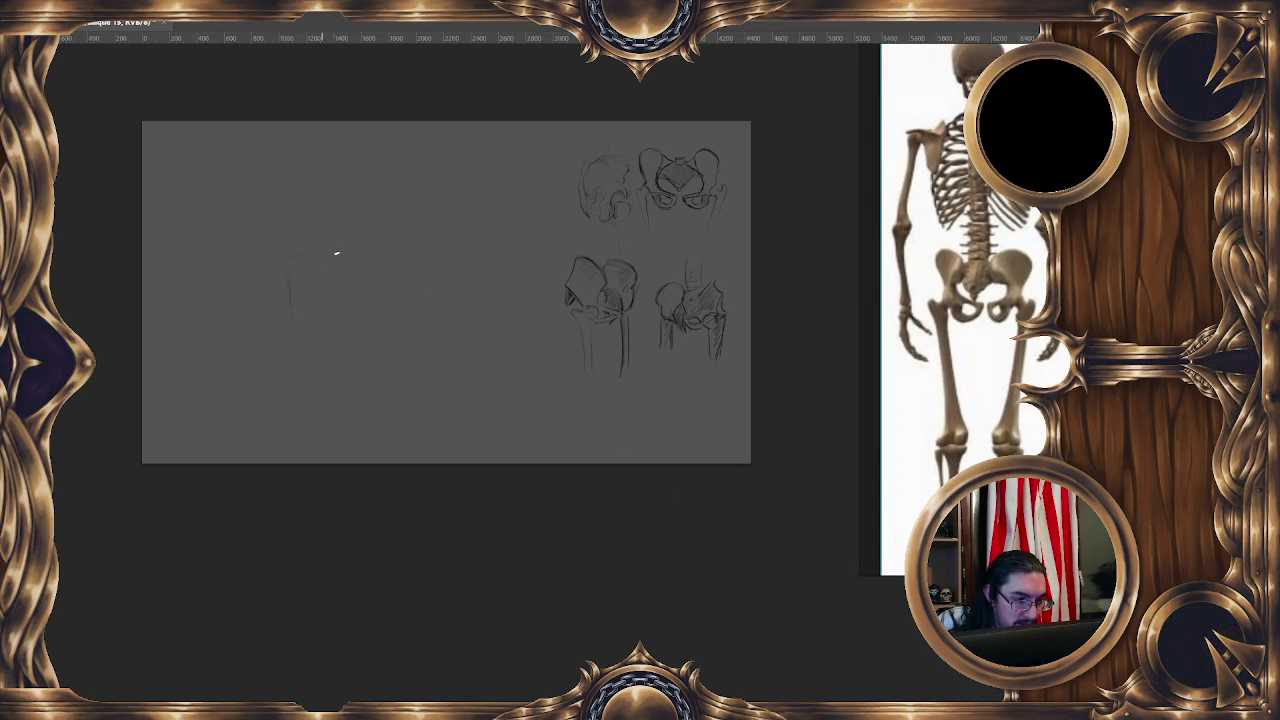
# - Block in a guide box on the left and sketch the pelvic curve inside it
pyautogui.moveTo(290, 258); pyautogui.dragTo(399, 263)
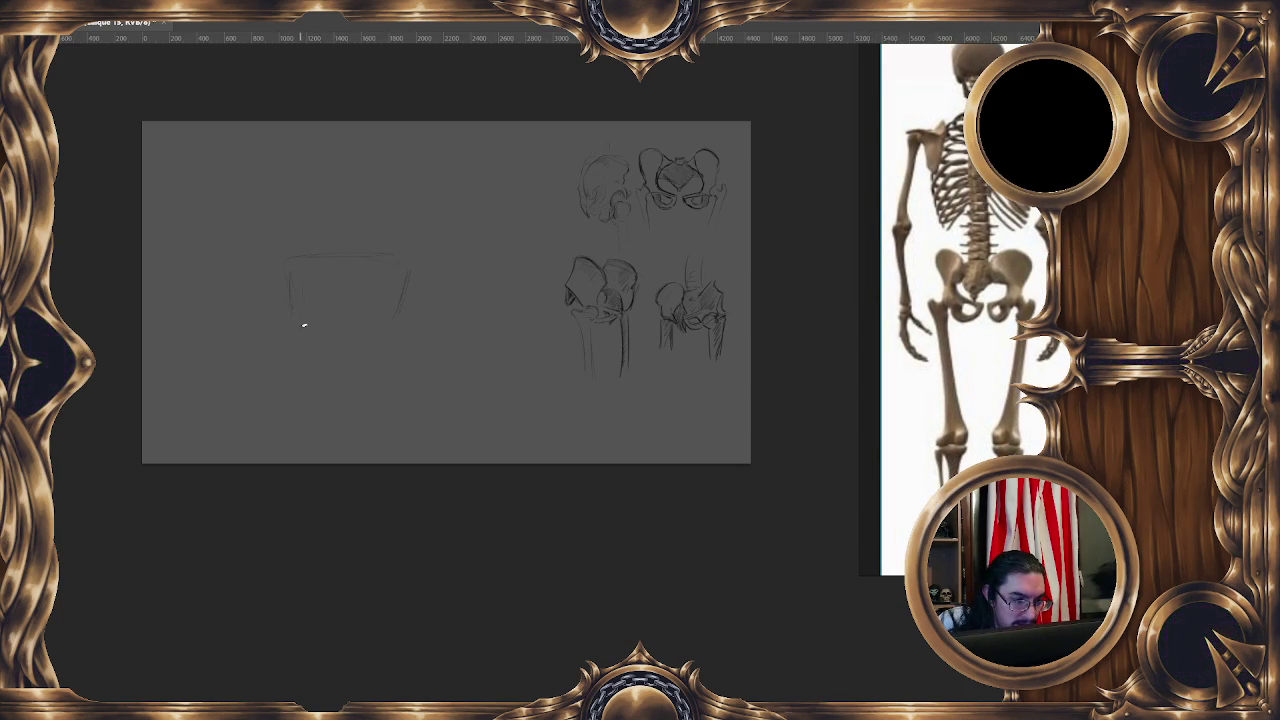
pyautogui.moveTo(283, 262); pyautogui.dragTo(397, 309)
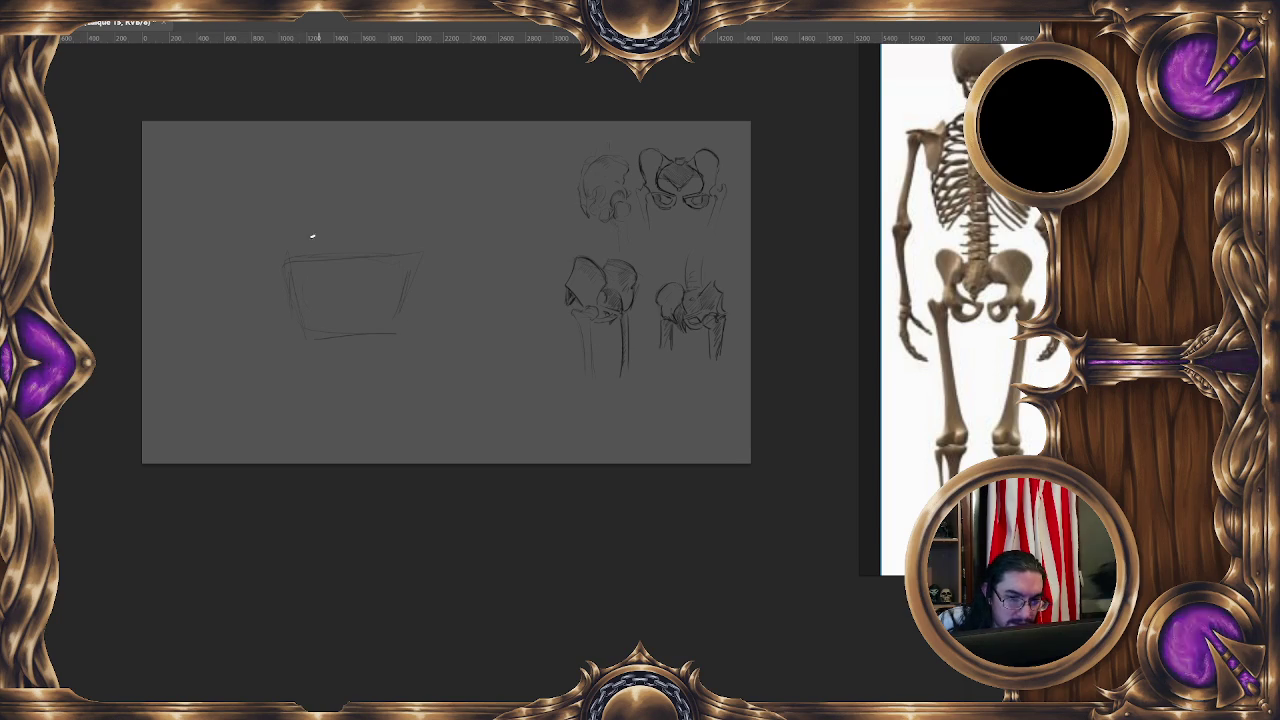
pyautogui.moveTo(336, 253)
pyautogui.mouseDown()
pyautogui.moveTo(337, 277)
pyautogui.moveTo(369, 295)
pyautogui.moveTo(318, 277)
pyautogui.mouseUp()
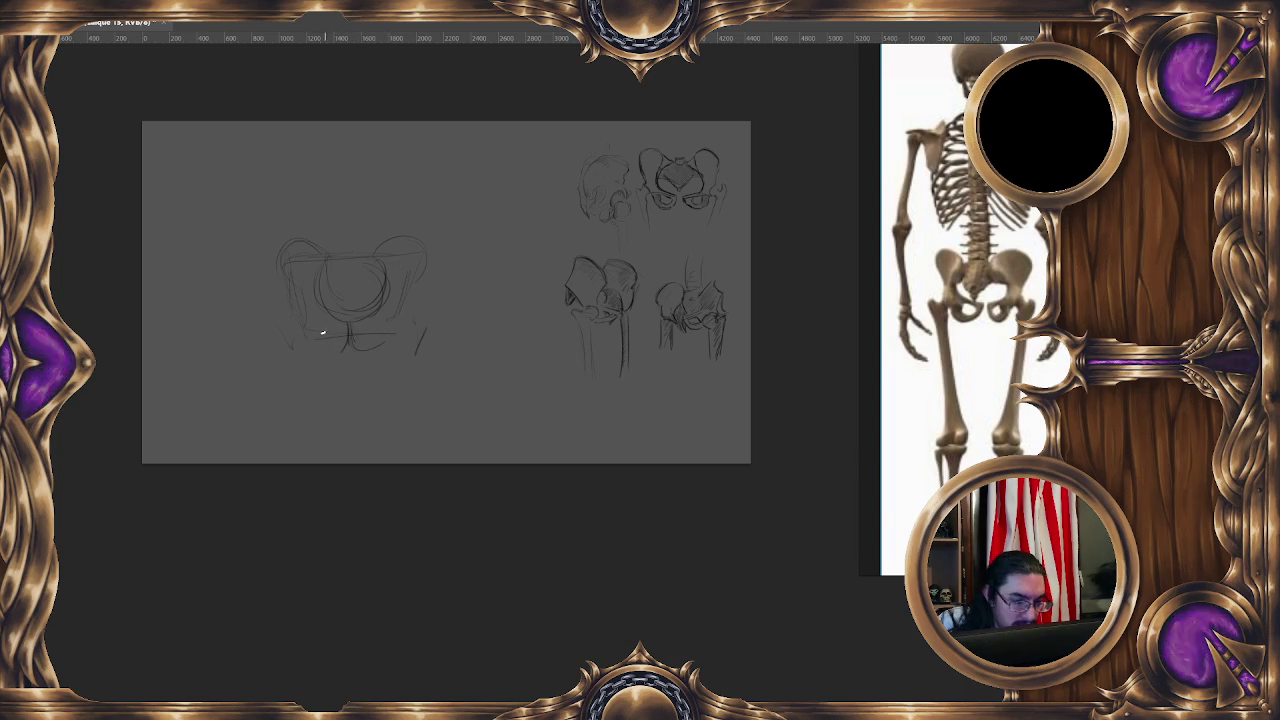
# - Darken the base of the pelvis sketch with heavier lower curves
pyautogui.moveTo(323, 354)
pyautogui.mouseDown()
pyautogui.moveTo(334, 336)
pyautogui.moveTo(380, 337)
pyautogui.mouseUp()
pyautogui.moveTo(334, 332); pyautogui.dragTo(316, 330)
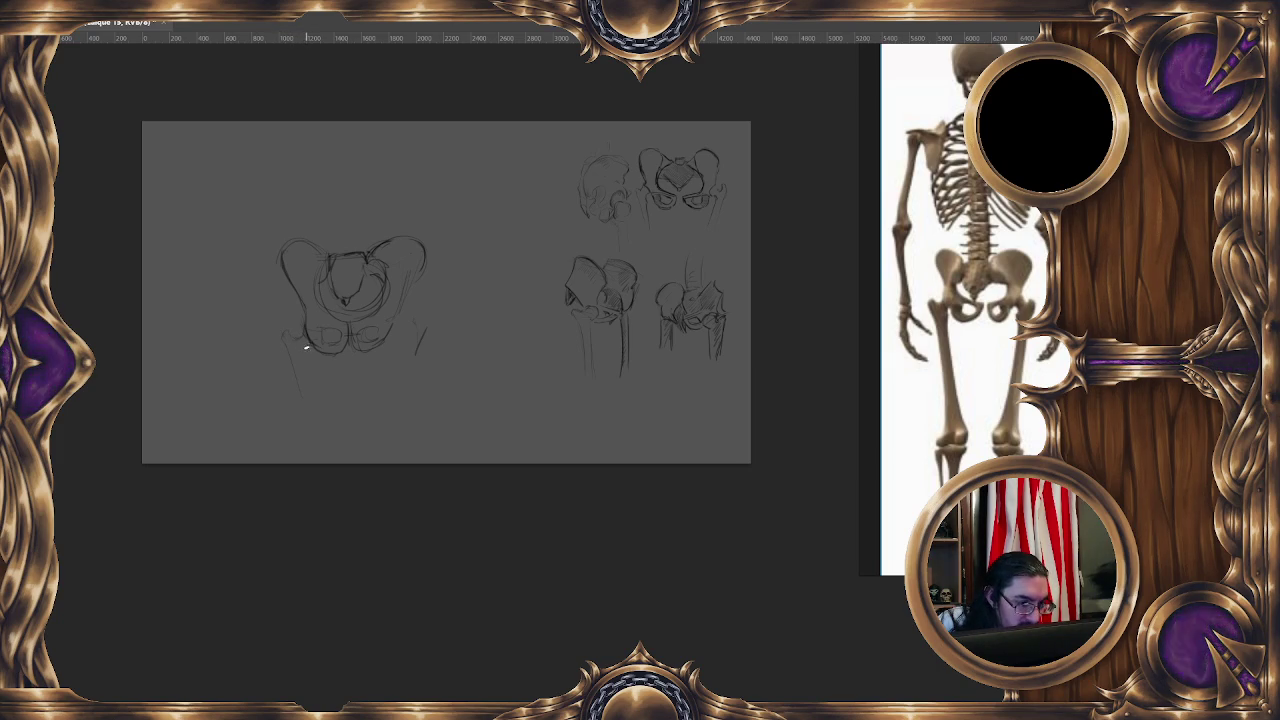
pyautogui.moveTo(435, 283); pyautogui.dragTo(393, 236)
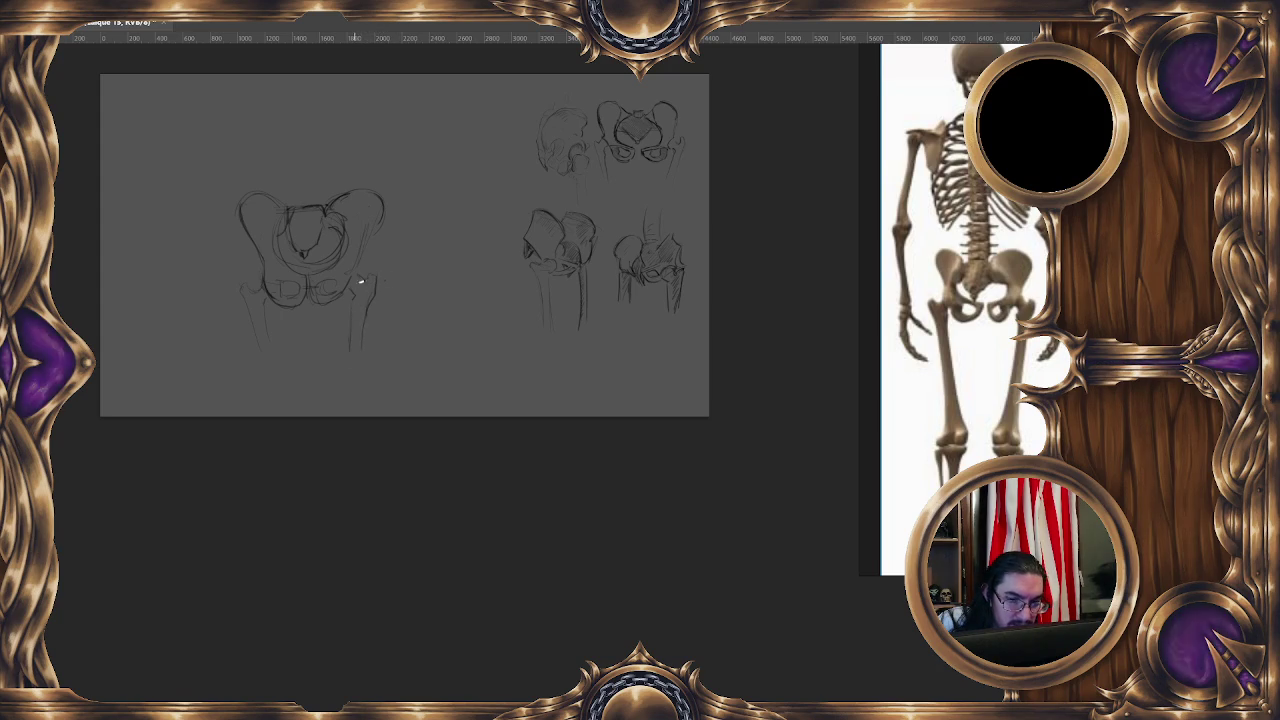
# - Darken the right femur line and hatch shading onto the right ilium
pyautogui.moveTo(355, 301)
pyautogui.mouseDown()
pyautogui.moveTo(350, 351)
pyautogui.moveTo(379, 319)
pyautogui.mouseUp()
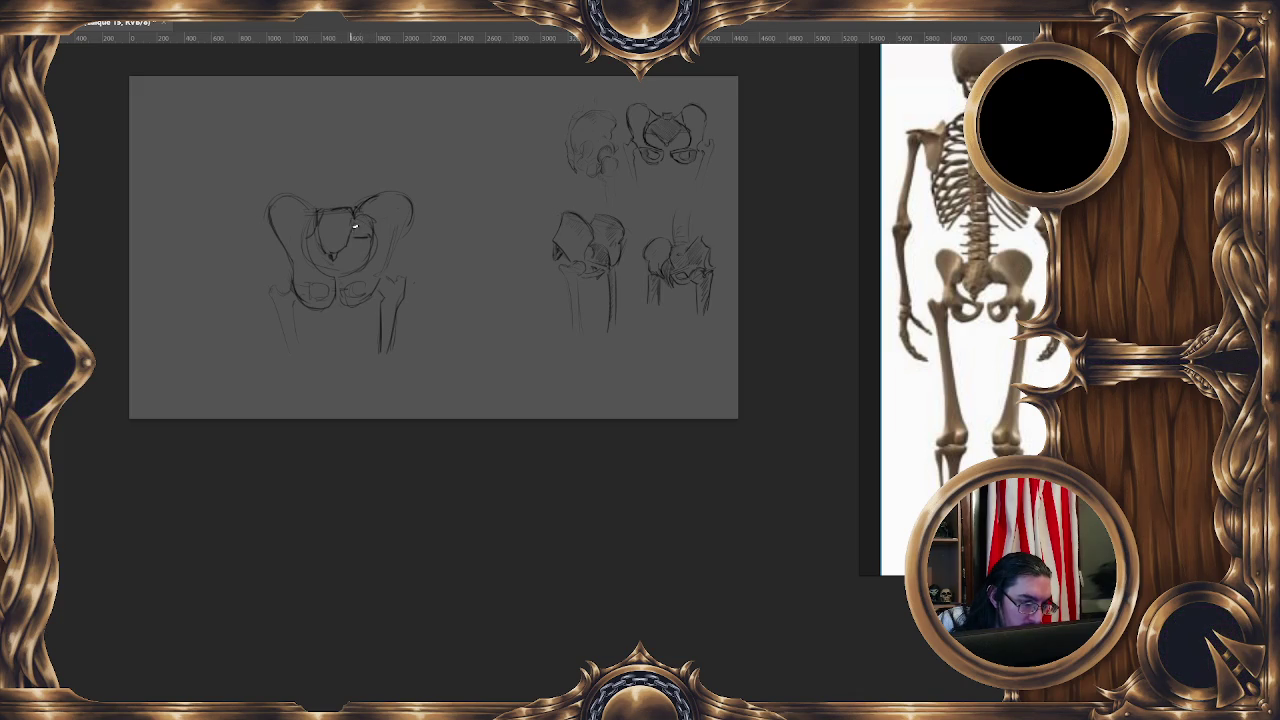
pyautogui.hscroll(-2, 334, 250)
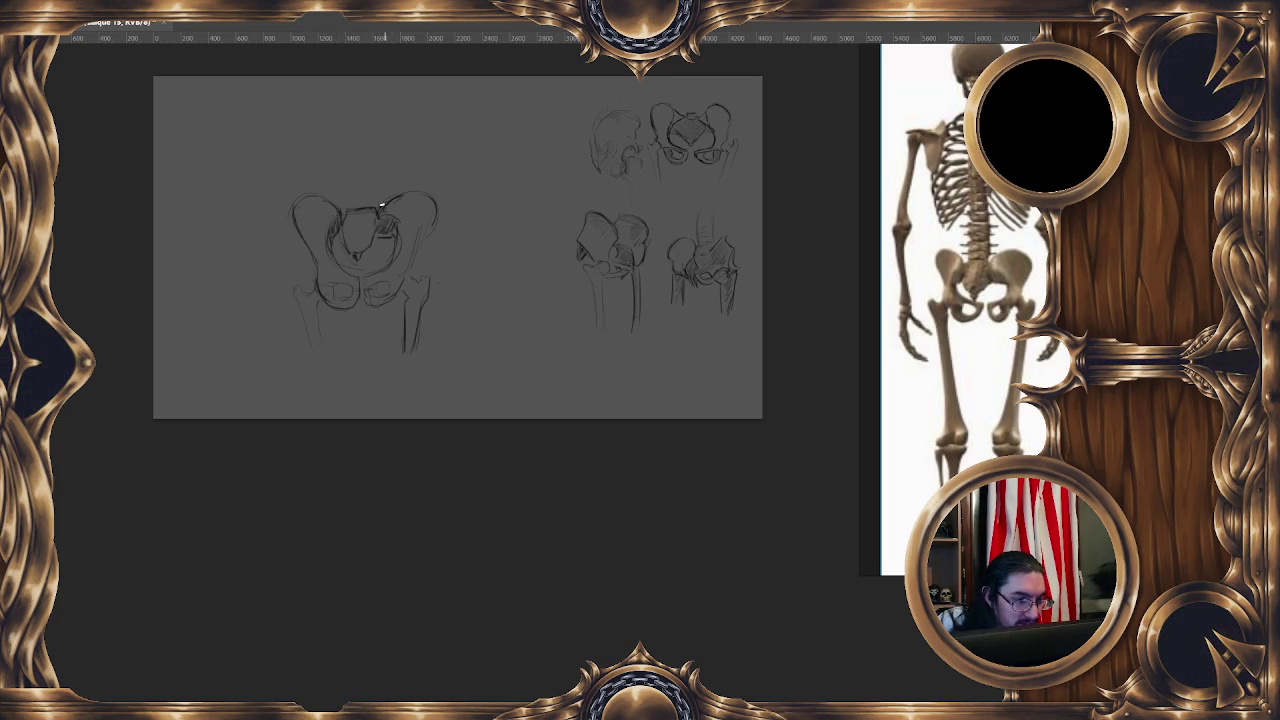
pyautogui.moveTo(401, 259); pyautogui.dragTo(407, 245)
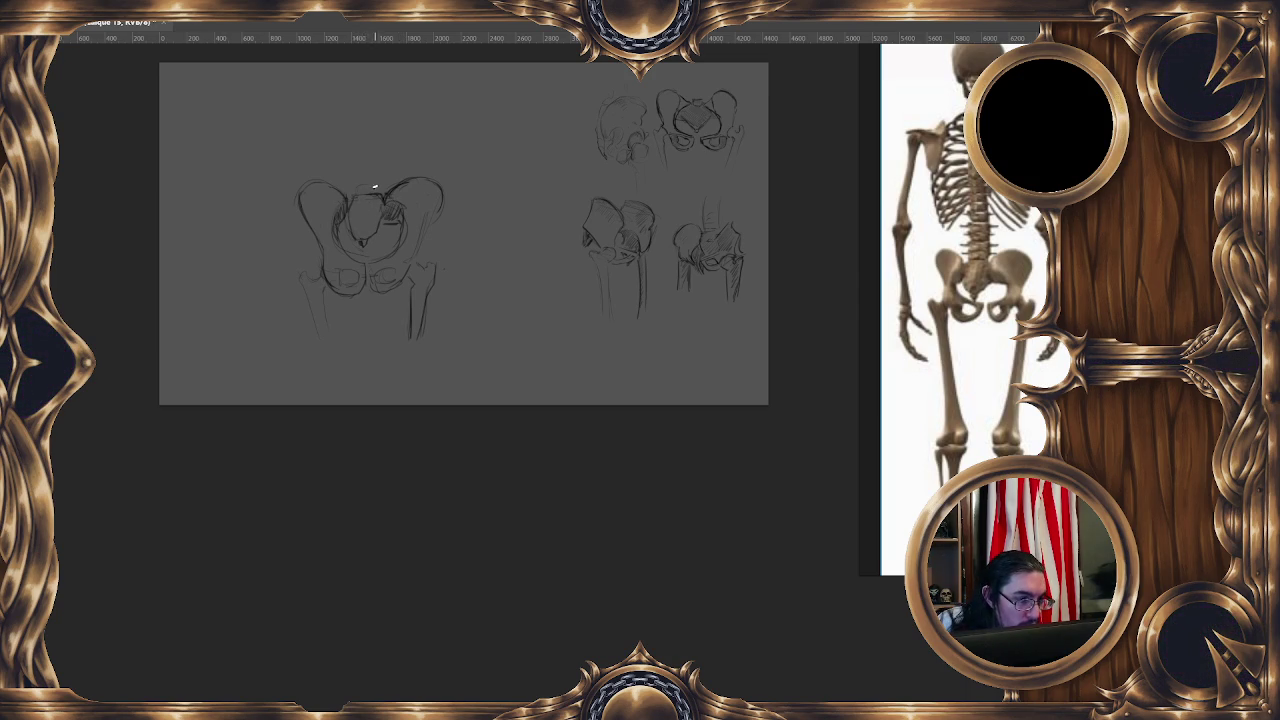
pyautogui.moveTo(468, 194); pyautogui.dragTo(470, 176)
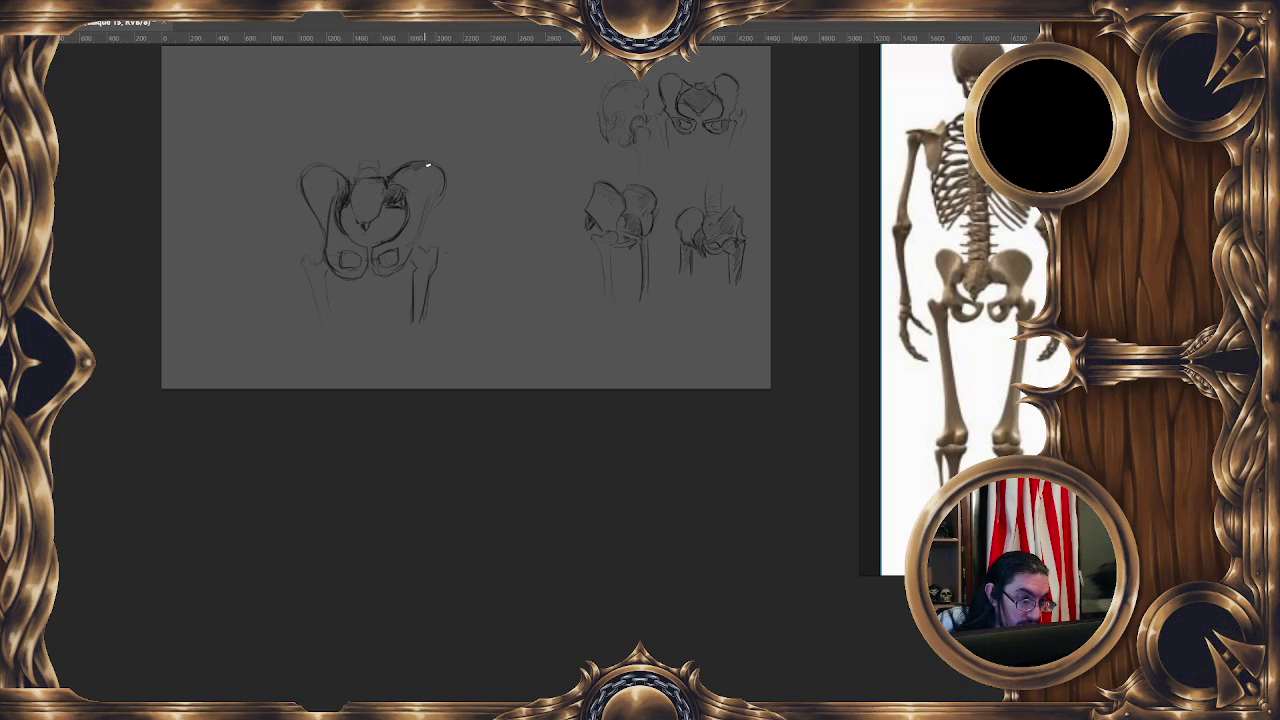
pyautogui.moveTo(424, 172); pyautogui.dragTo(428, 200)
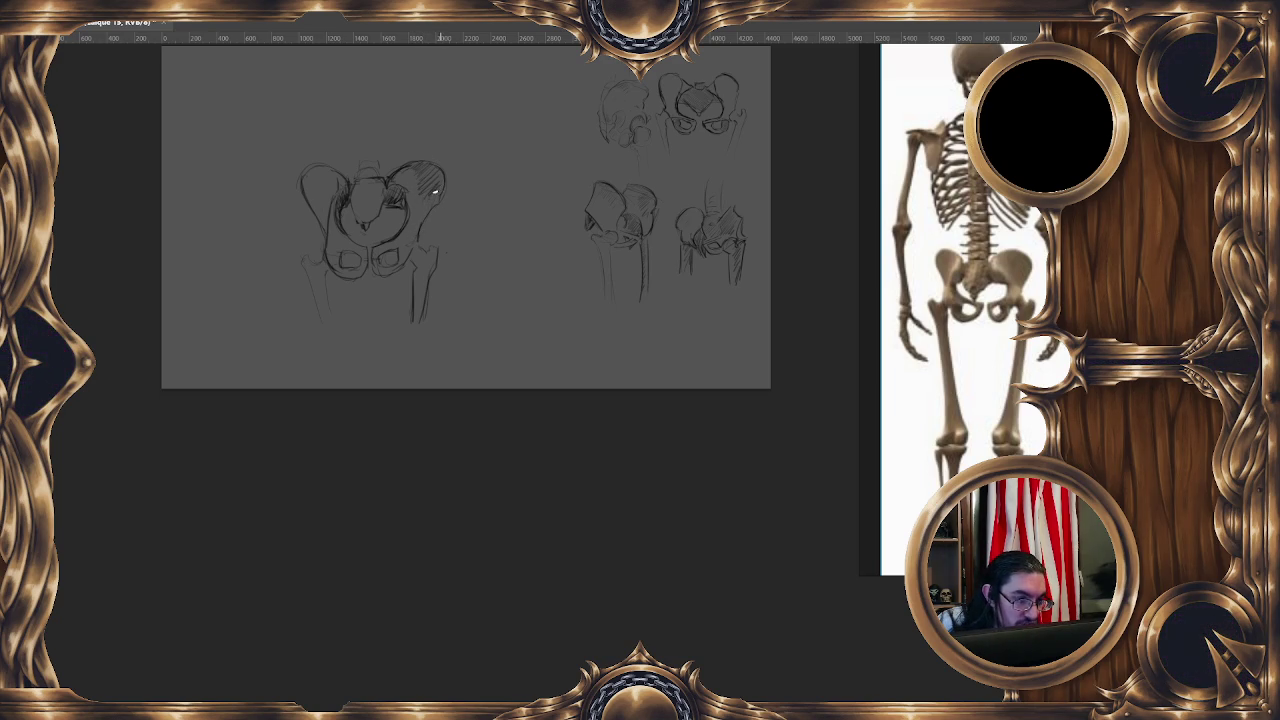
# - Add more hatched shading to the iliac wing of the front pelvis sketch
pyautogui.moveTo(444, 174)
pyautogui.mouseDown()
pyautogui.moveTo(426, 192)
pyautogui.moveTo(412, 184)
pyautogui.mouseUp()
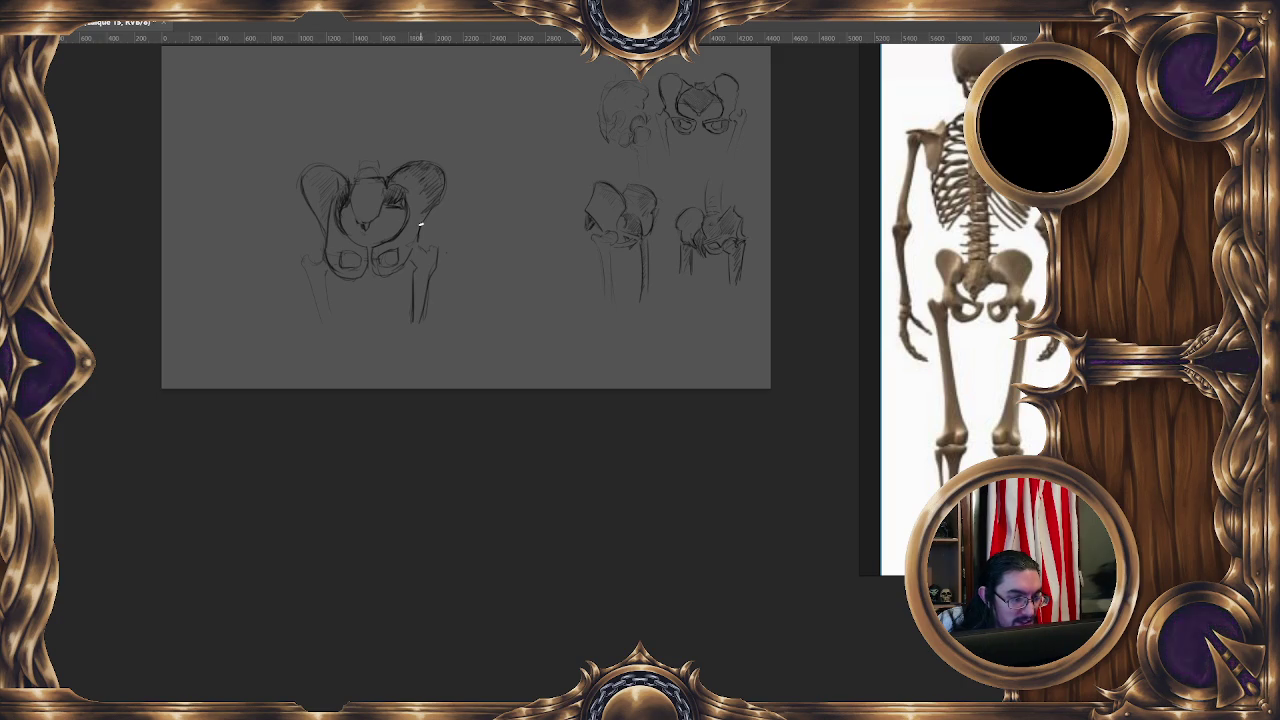
pyautogui.moveTo(391, 275); pyautogui.dragTo(401, 281)
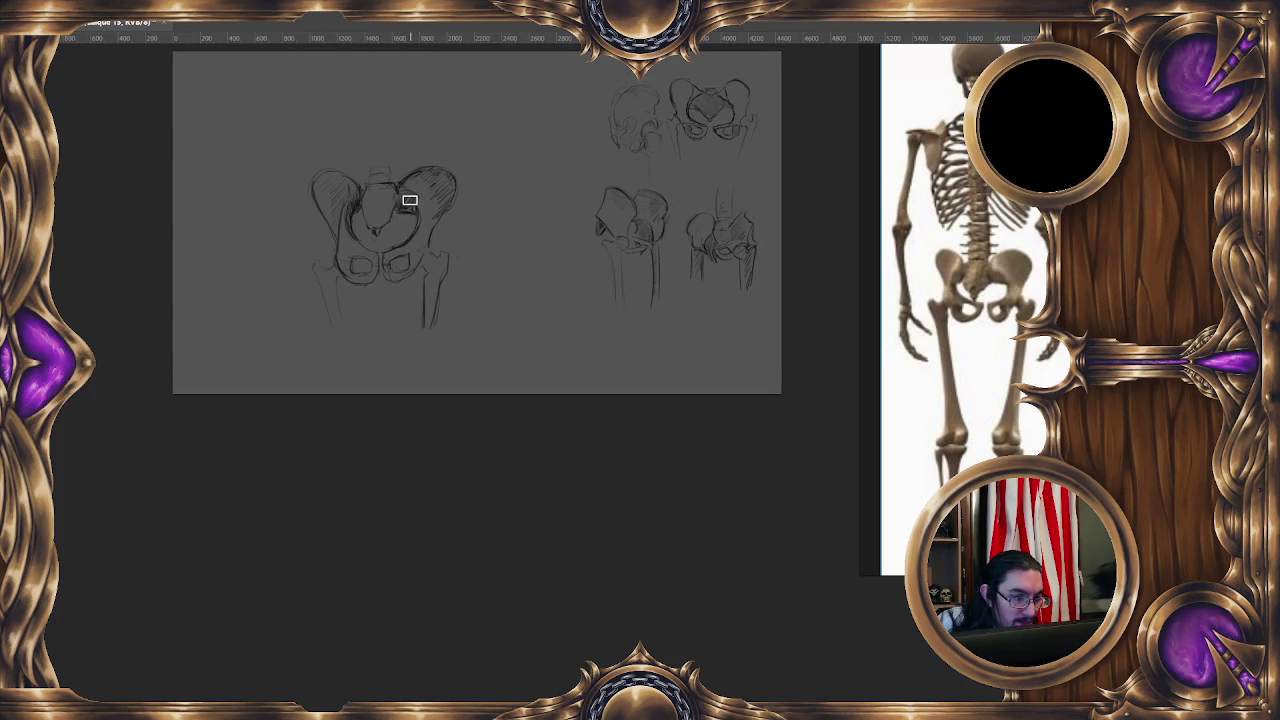